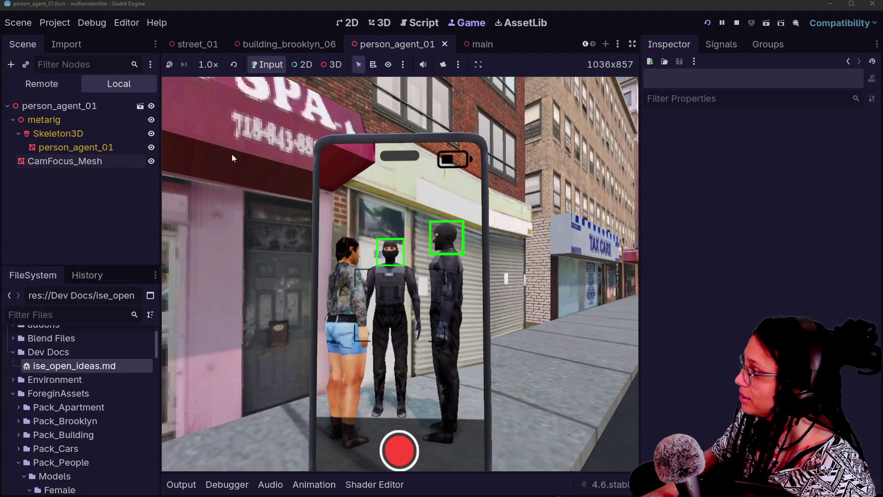
Abandon adding a child to CamFocus_Mesh, then reselect CamFocus_Mesh to view its material
right_click(116, 160)
click(180, 190)
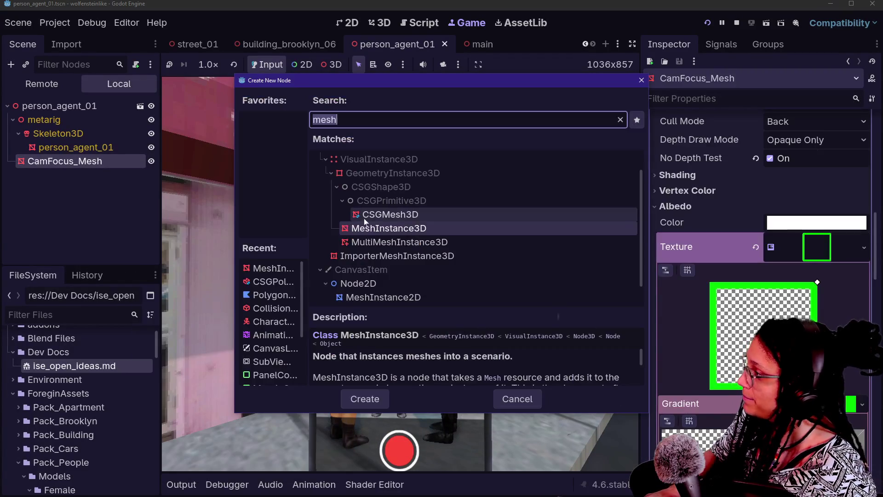
key(Escape)
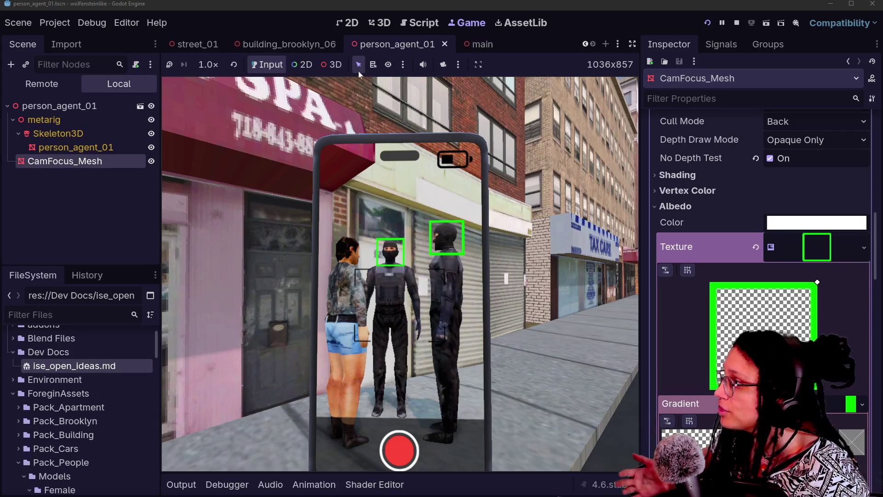
scroll(237, 40, up, 5)
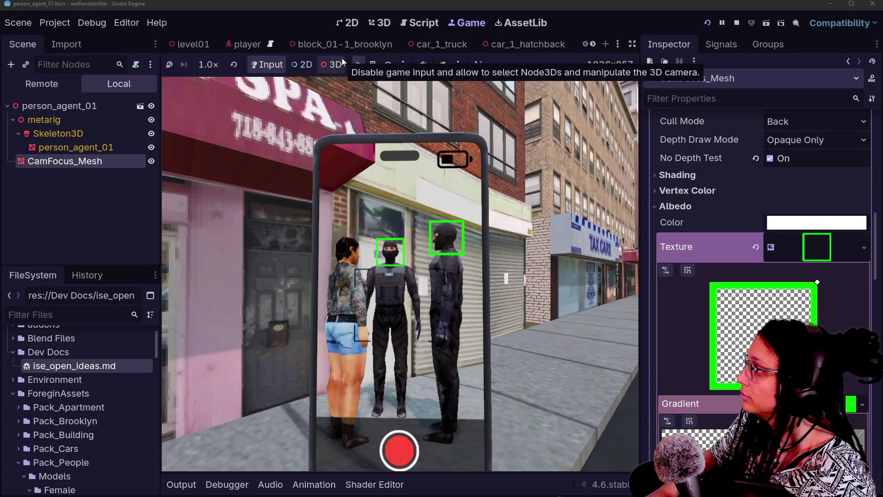
scroll(441, 50, down, 5)
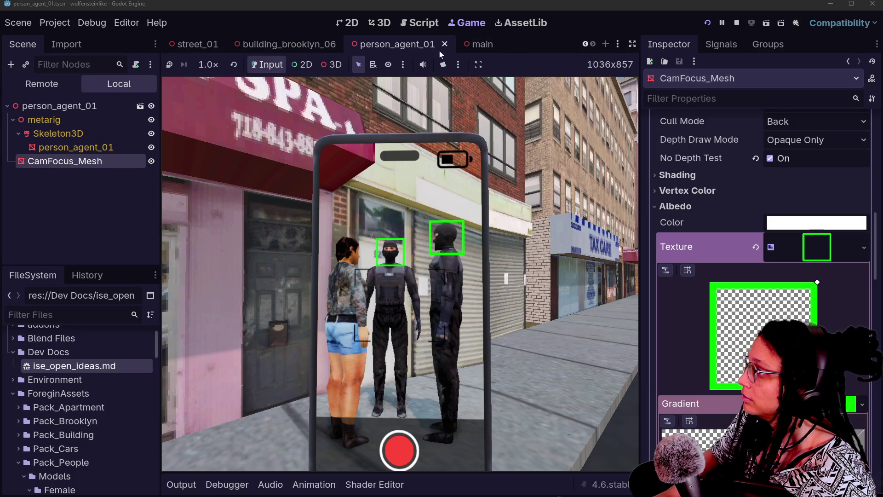
click(72, 172)
click(64, 161)
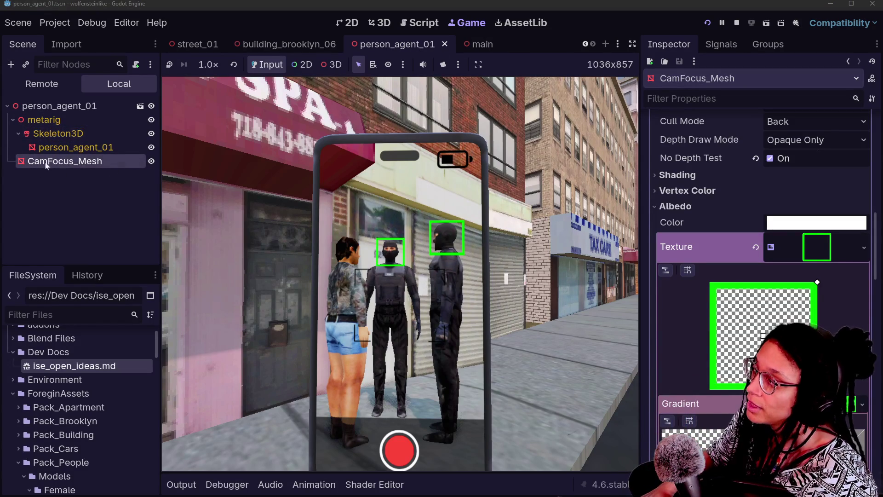
Add a Node3D child to the person_agent_01 root and name it CamFocus_Component
right_click(83, 106)
click(86, 116)
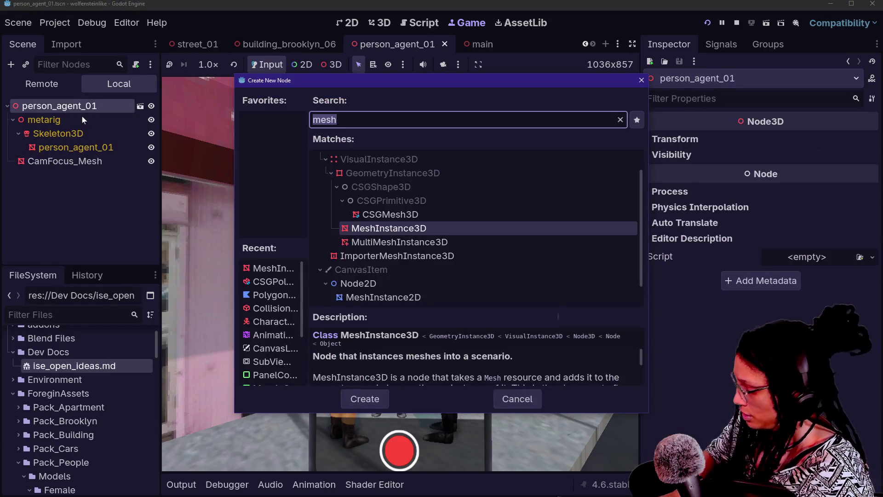
text(node3d)
key(Return)
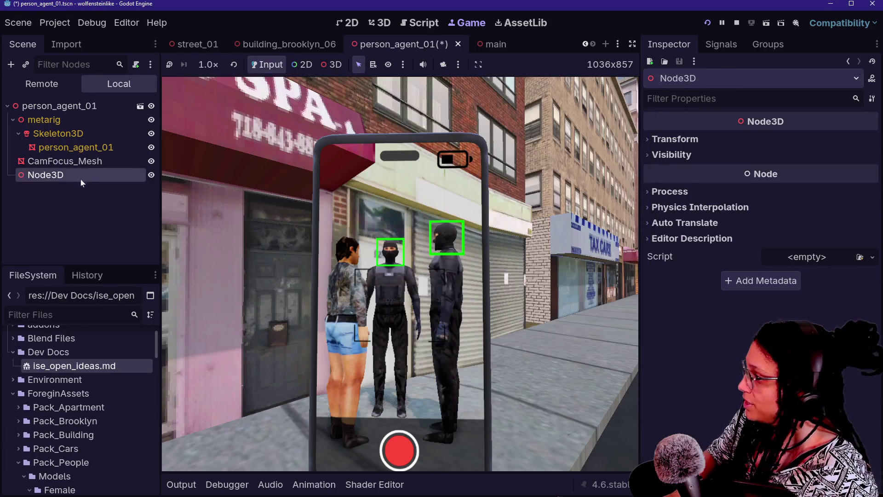
double_click(81, 178)
text(CamF)
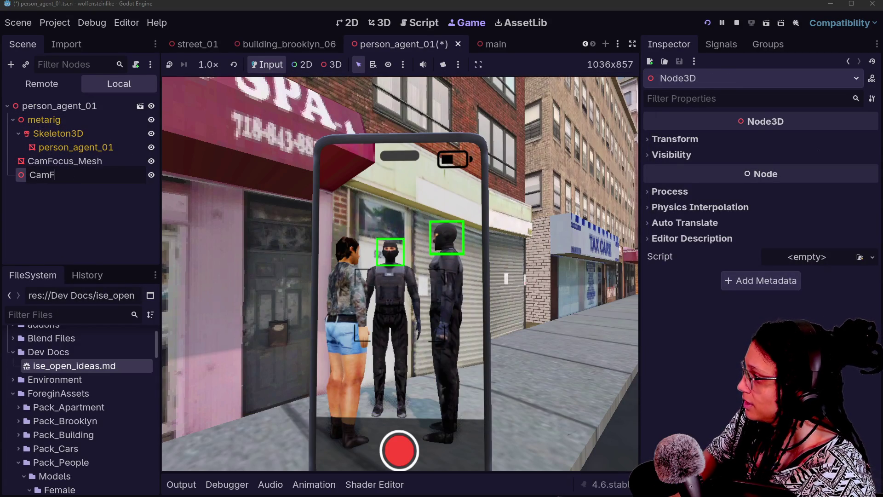
text(ocus_Component)
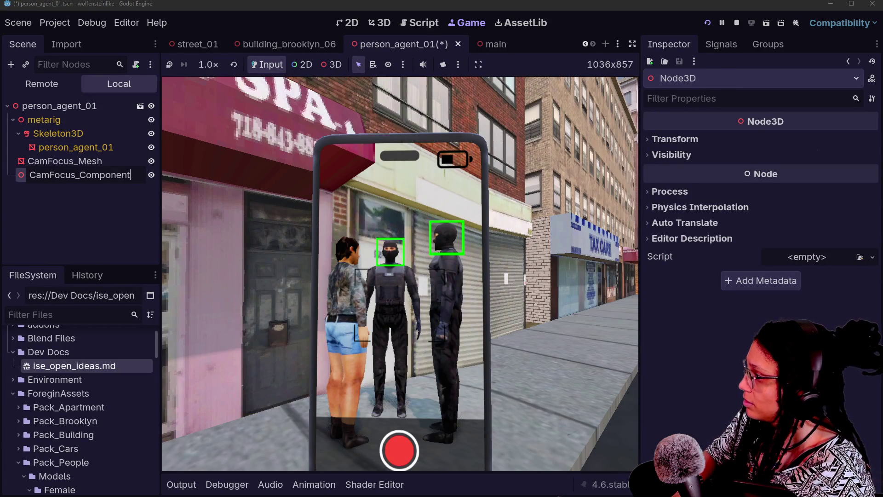
key(Return)
Move CamFocus_Mesh under CamFocus_Component and add an Area3D child, viewing the scene in 3D
drag(66, 164, 71, 178)
click(76, 162)
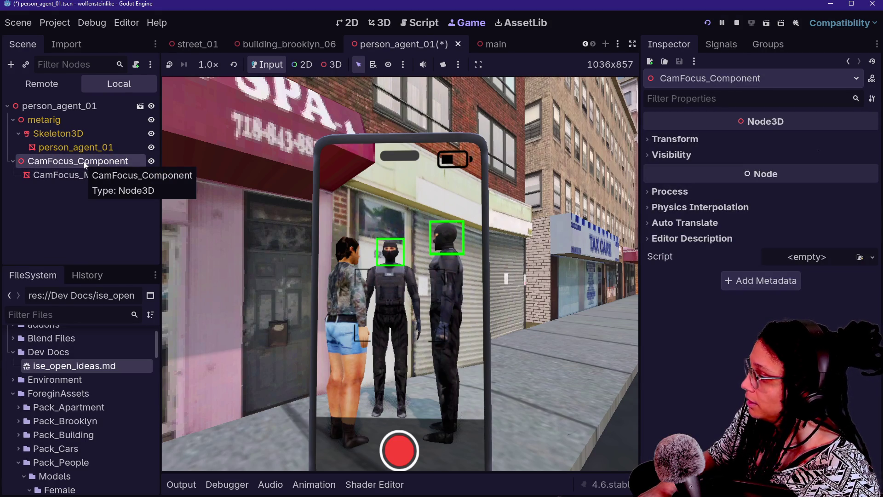
right_click(85, 165)
click(107, 176)
text(area3)
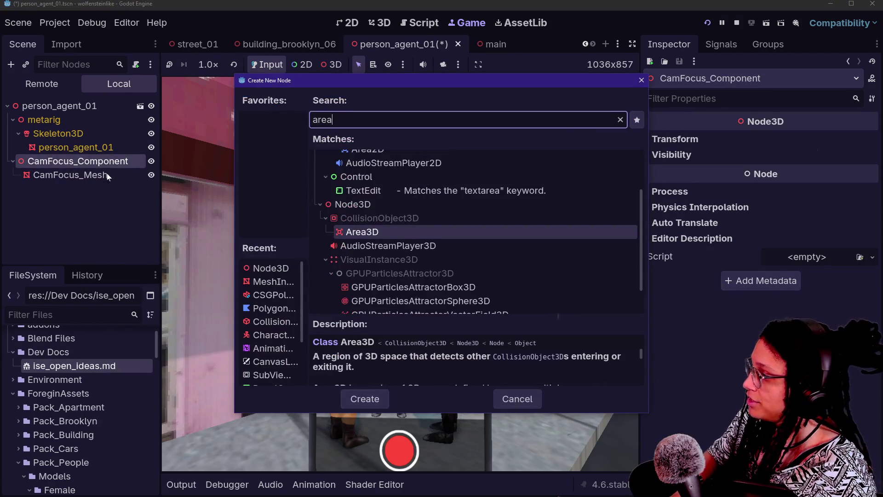
key(Return)
click(419, 22)
click(380, 22)
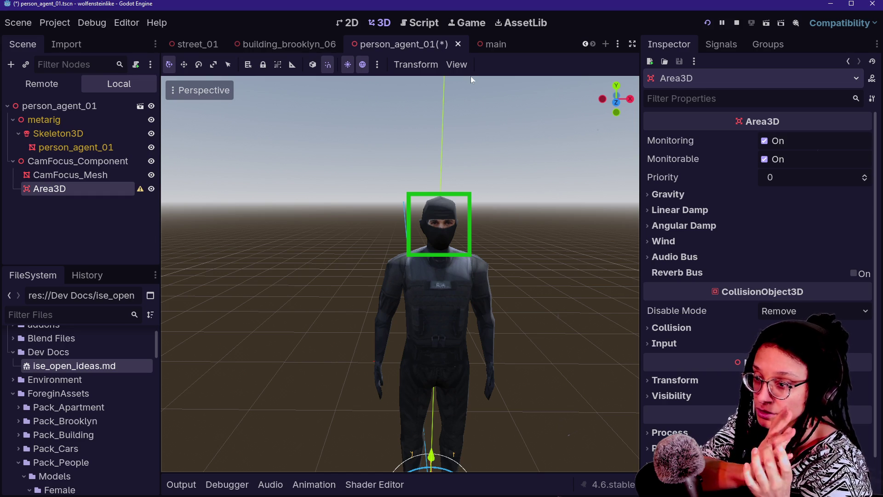
right_click(59, 188)
Delete the Area3D node from CamFocus_Component
click(73, 186)
click(122, 176)
click(126, 190)
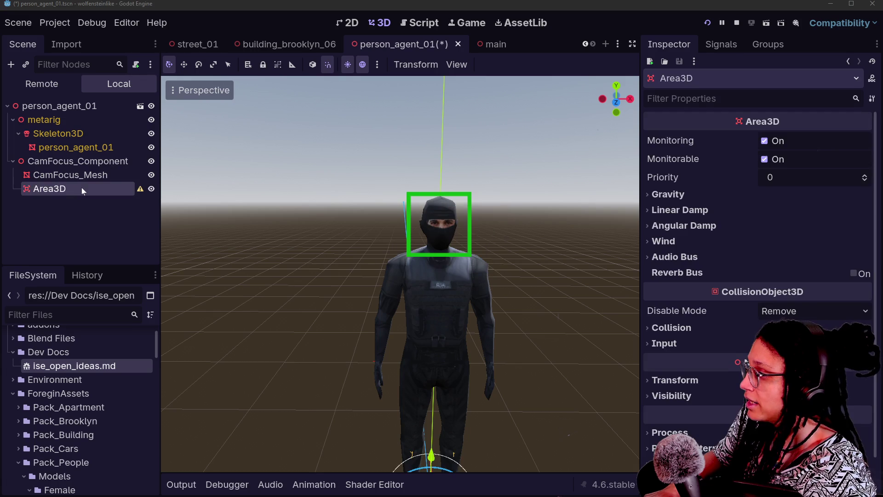
key(Delete)
Save the CamFocus_Component branch as res://Scenes/cam_focus_component.tscn and delete the original node
click(69, 164)
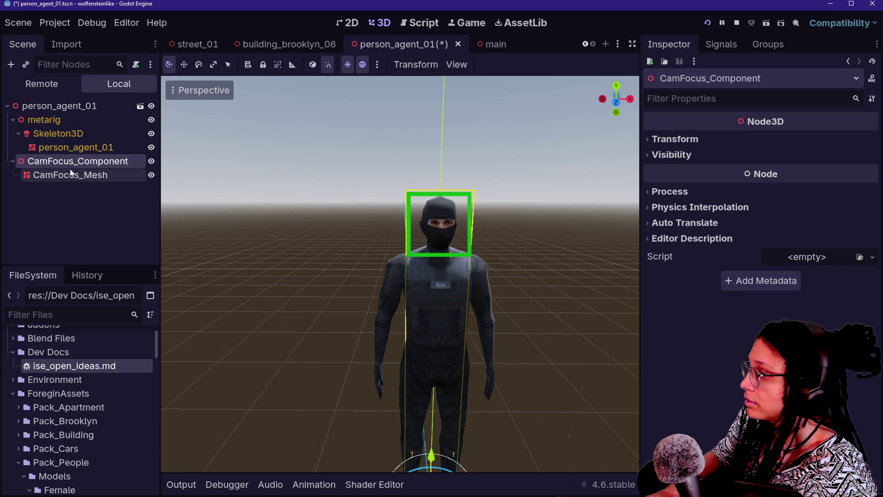
right_click(69, 163)
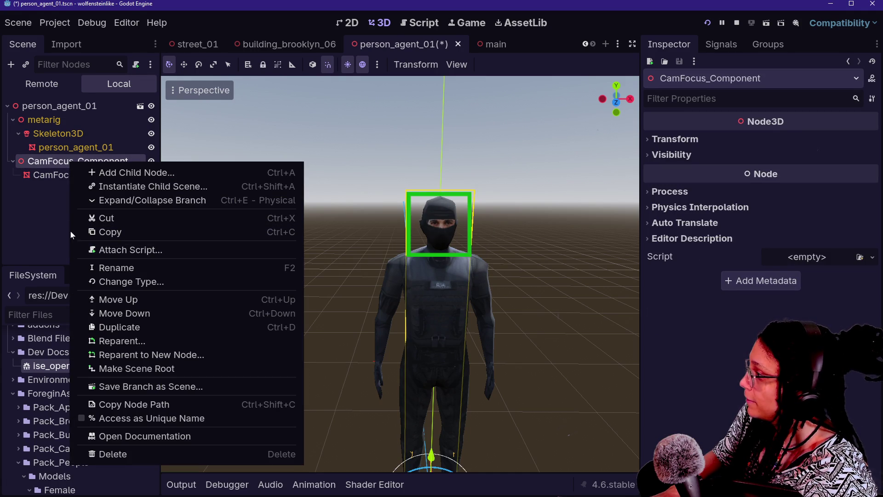
click(35, 190)
right_click(68, 164)
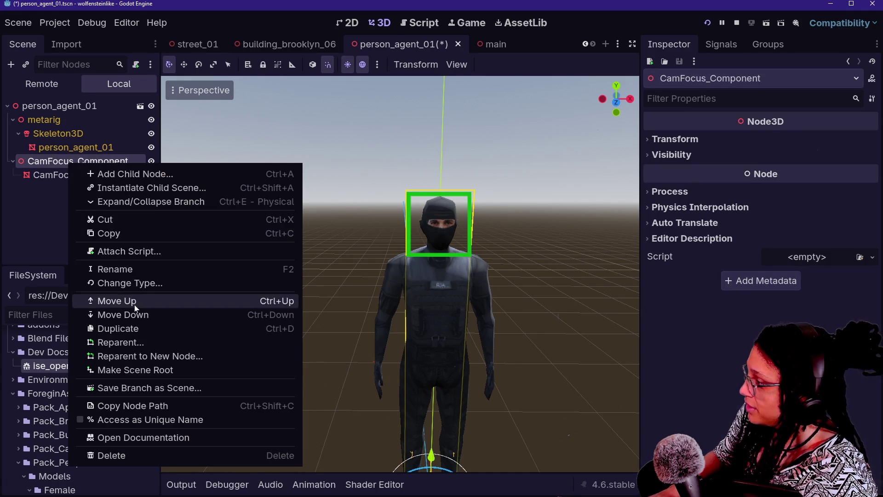
click(186, 388)
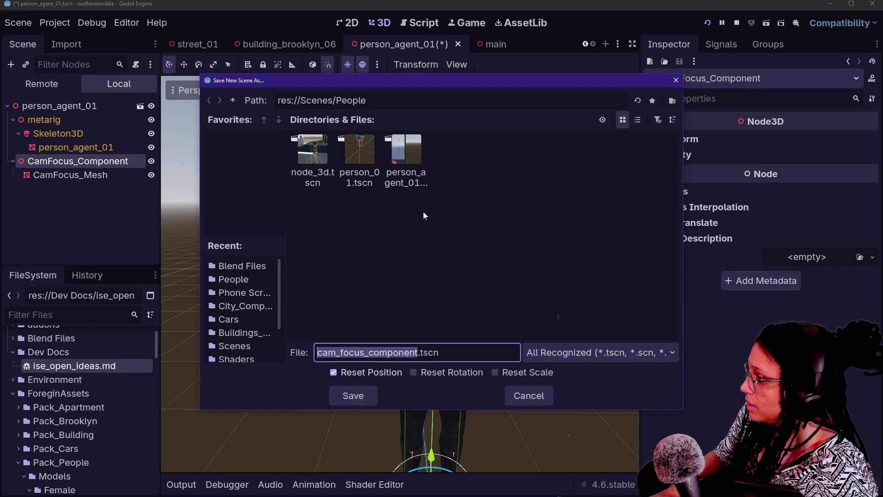
click(233, 100)
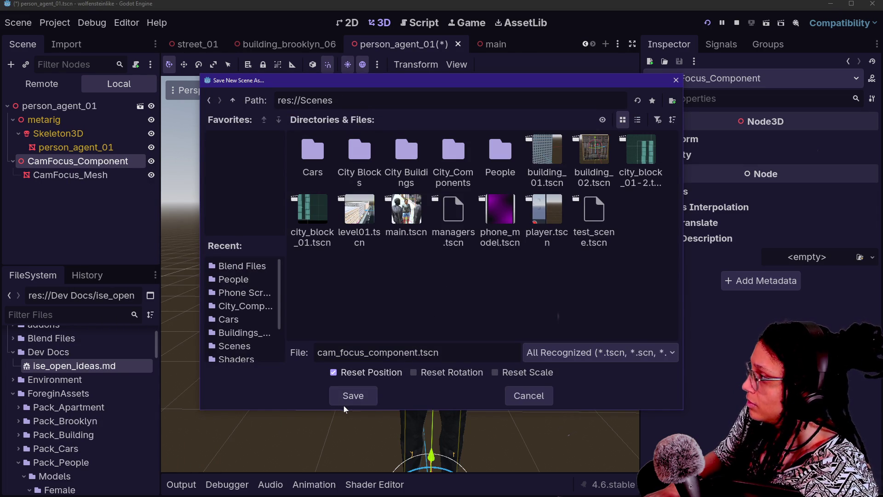
click(353, 393)
click(69, 134)
click(72, 161)
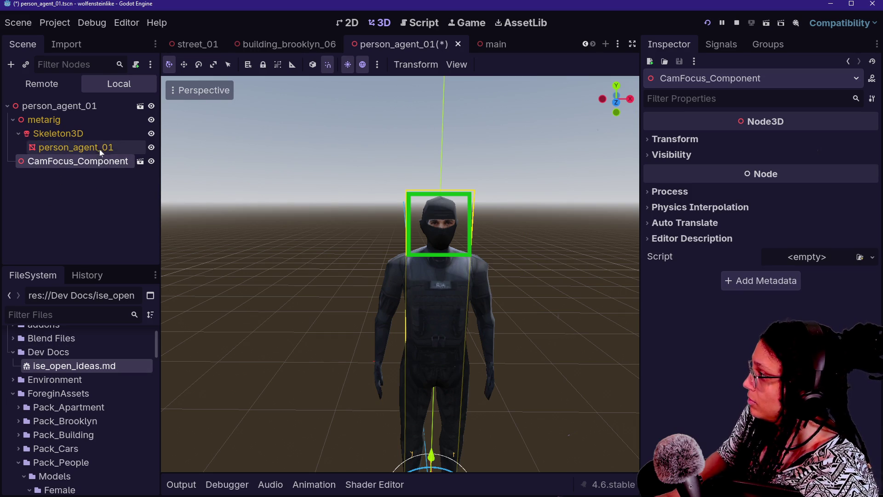
key(Delete)
key(Return)
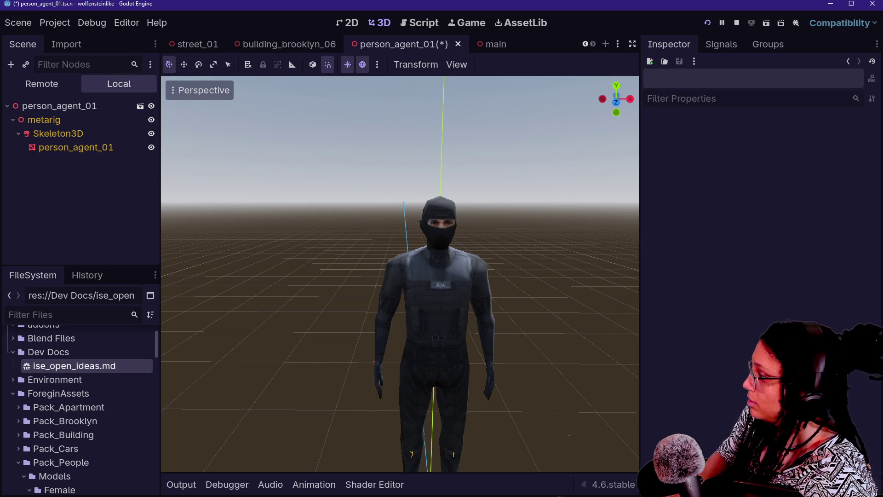
Rename the file to camfocus_component.tscn, instance it into person_agent_01, and open it
text(camf)
key(BackSpace)
key(BackSpace)
key(BackSpace)
text(camf)
key(BackSpace)
right_click(90, 420)
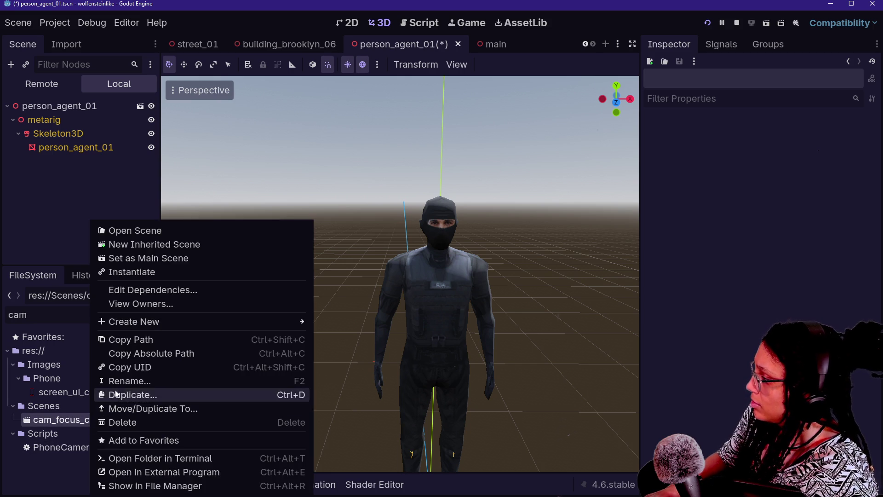
click(116, 395)
key(BackSpace)
key(Return)
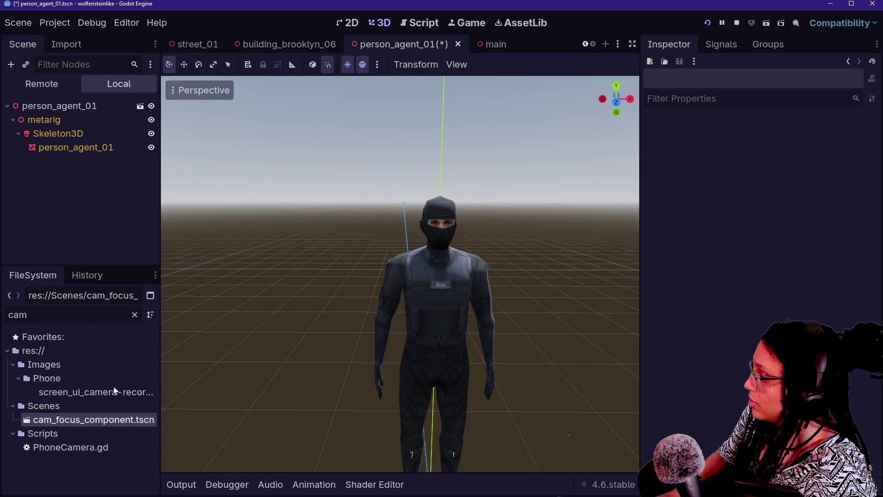
drag(73, 420, 95, 107)
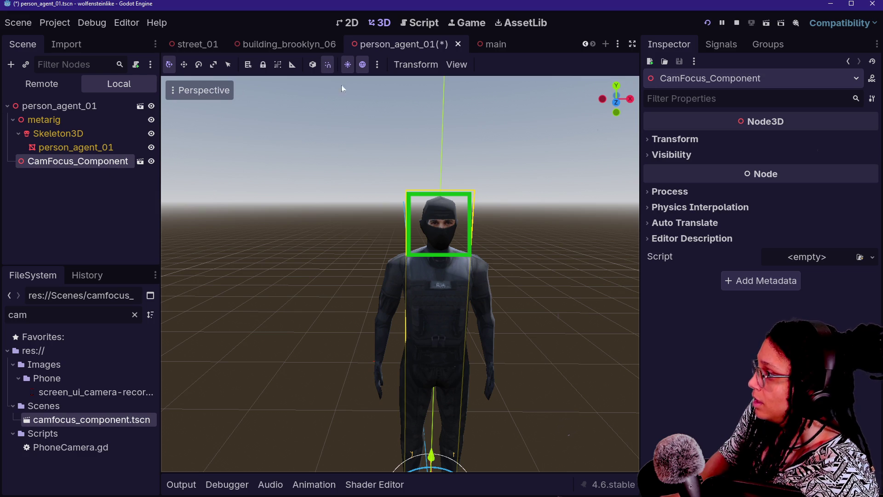
click(140, 161)
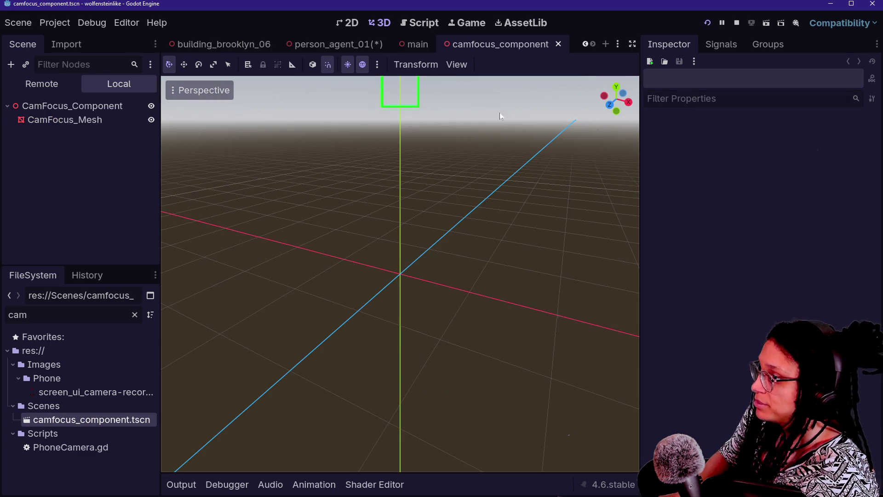
Reset CamFocus_Mesh's Position y to 0 and save the camfocus_component scene
click(72, 105)
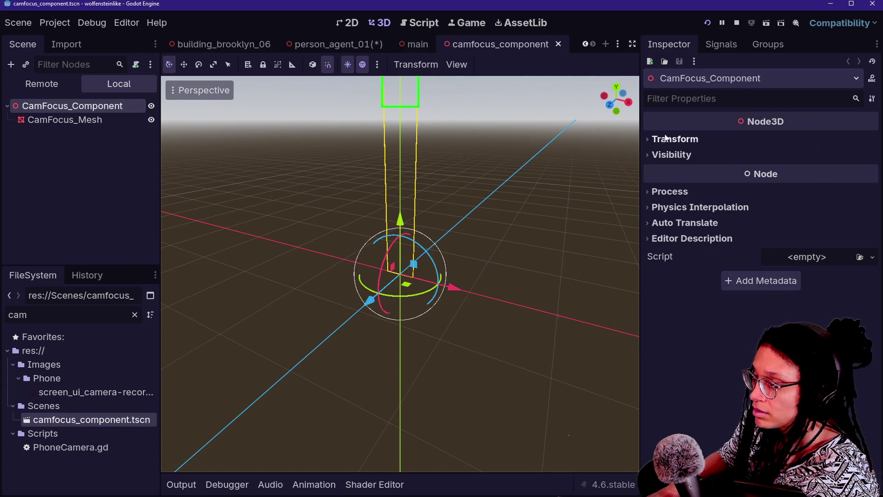
click(675, 139)
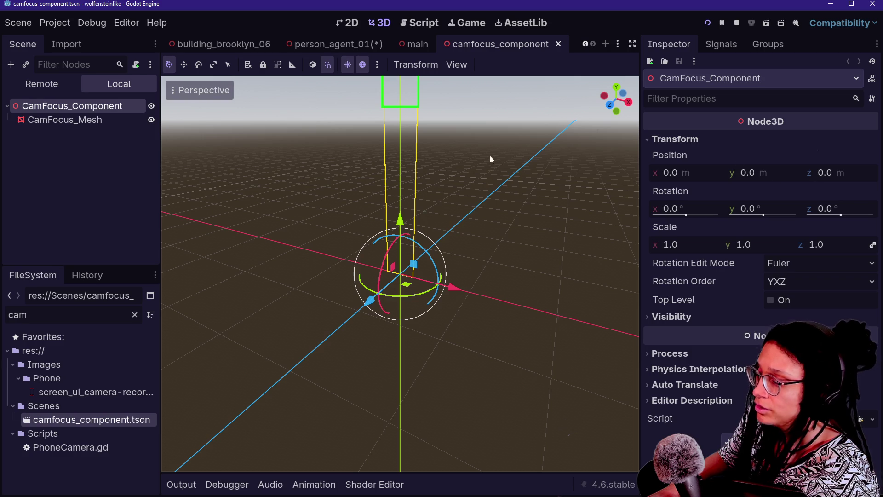
click(573, 117)
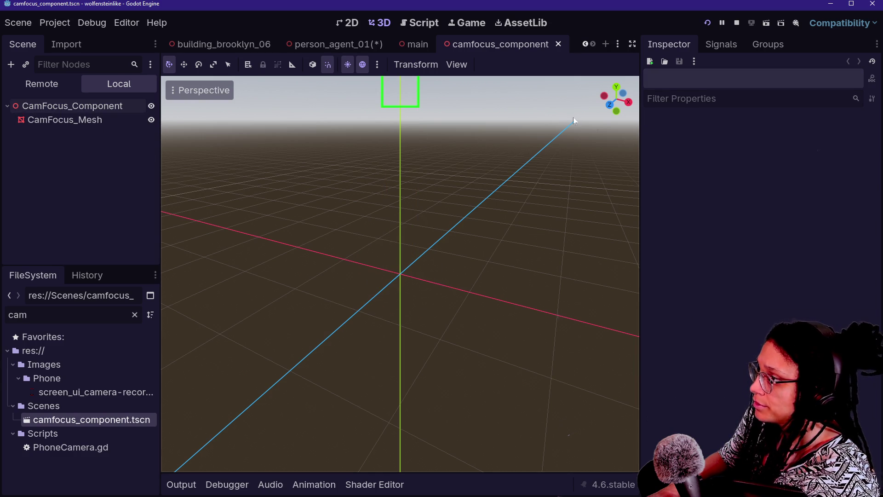
click(53, 106)
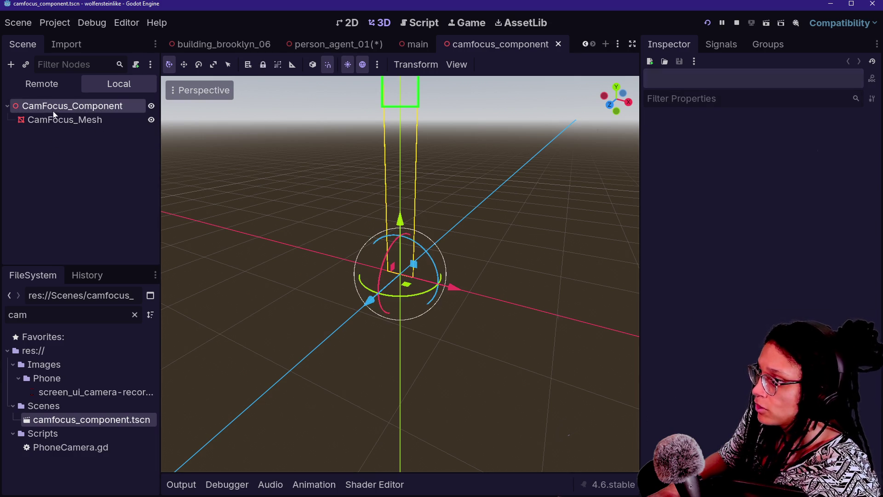
click(64, 120)
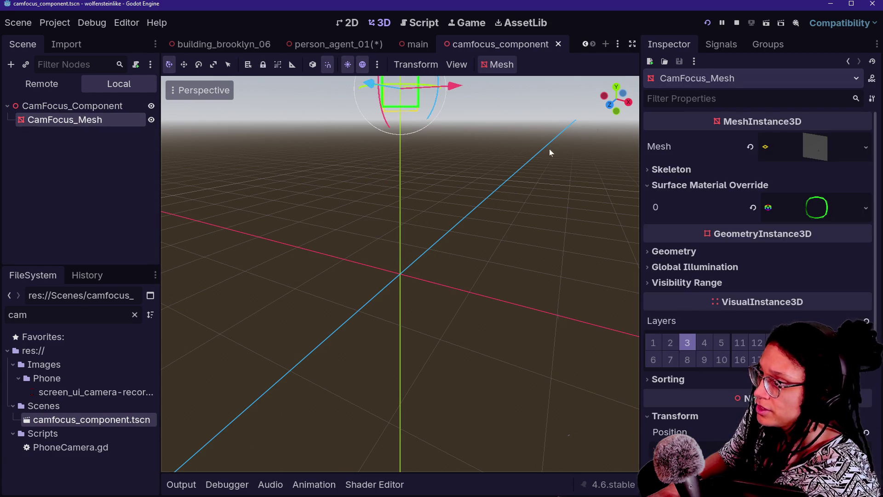
scroll(703, 264, down, 5)
click(866, 196)
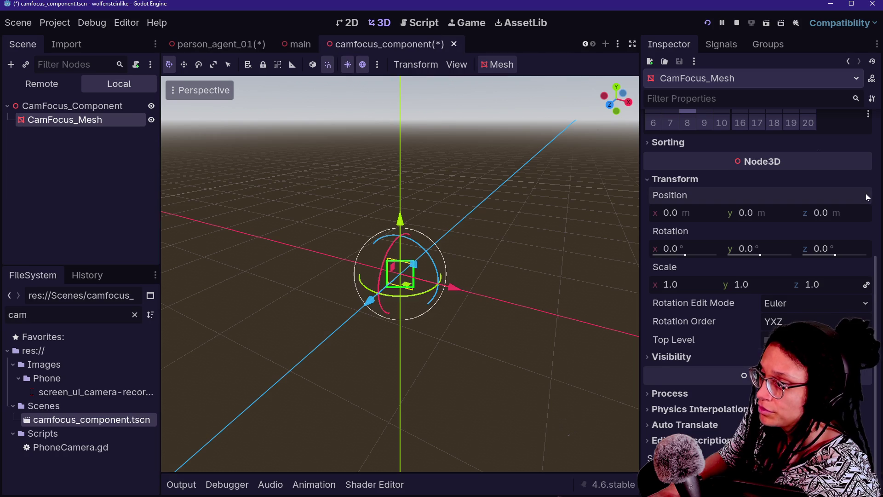
key(ctrl+s)
In person_agent_01, set the CamFocus_Component's Position y to 2.2 and save
click(328, 45)
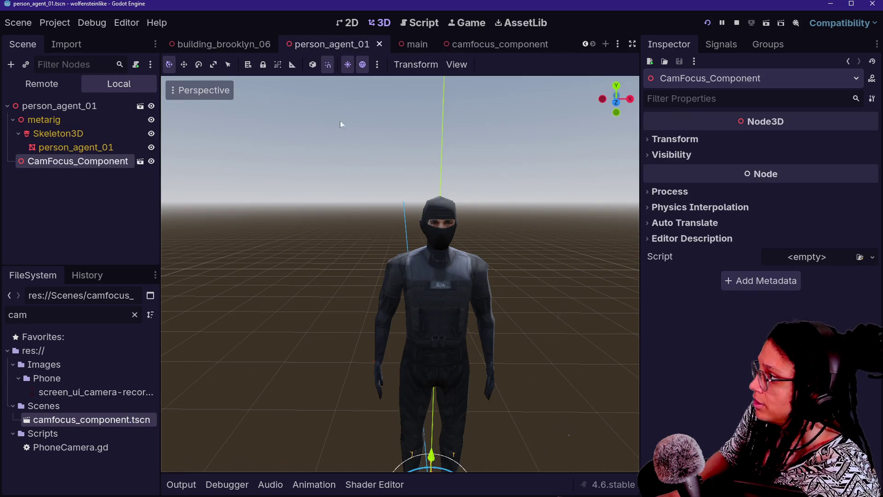
click(678, 139)
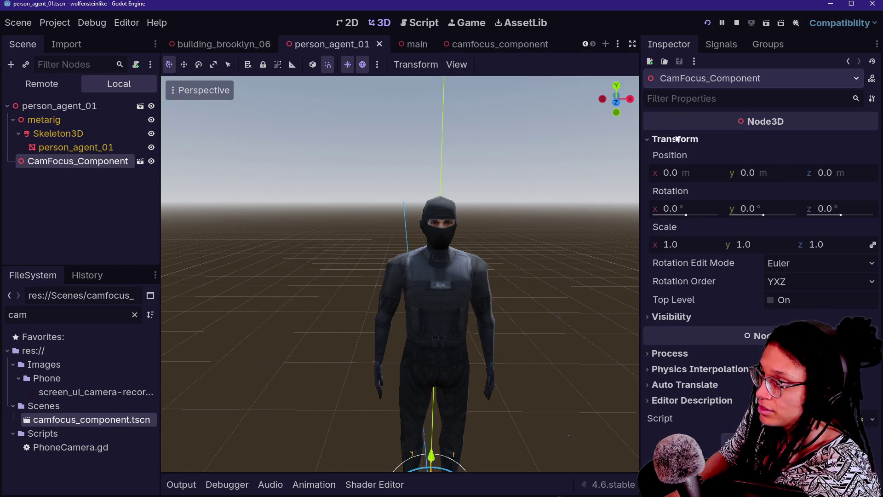
click(772, 174)
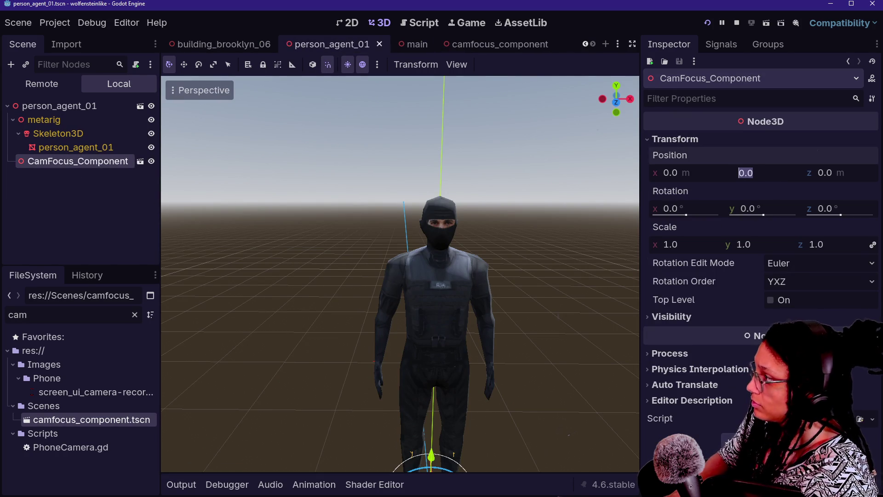
text(2.2)
key(Return)
key(ctrl+s)
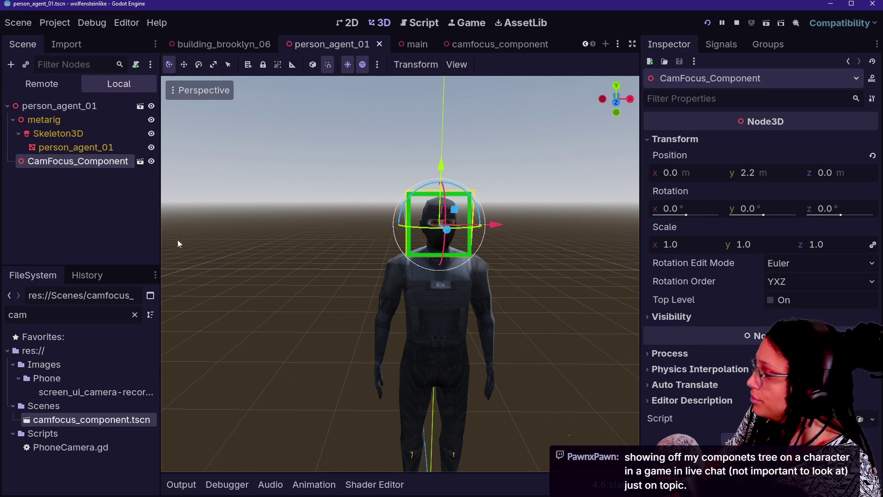
click(135, 314)
Open person_01.tscn and instance camfocus_component.tscn onto its root
text(person)
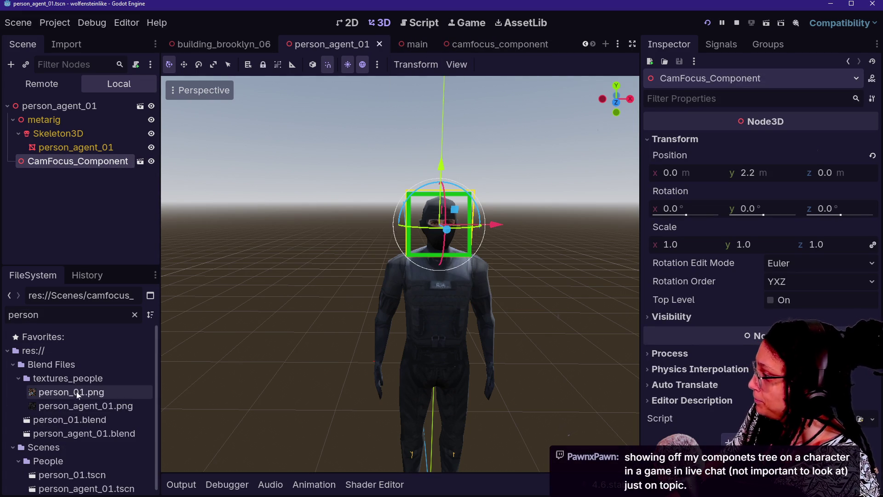
double_click(115, 478)
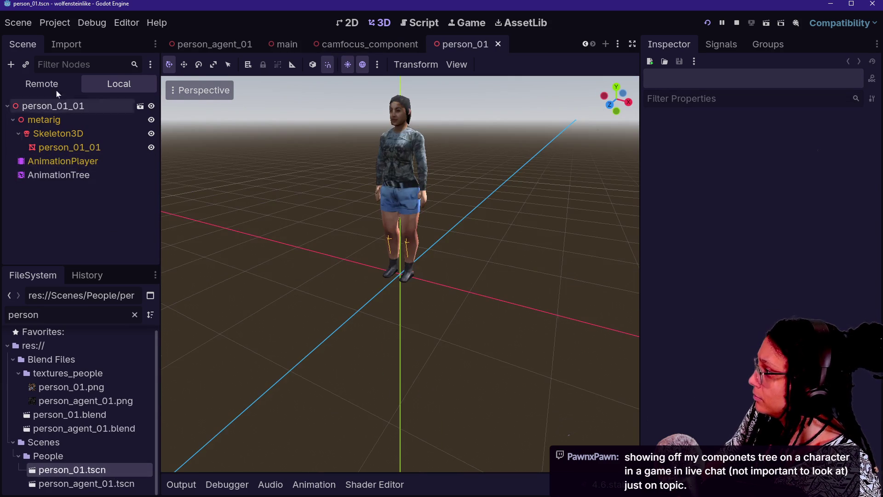
text(com)
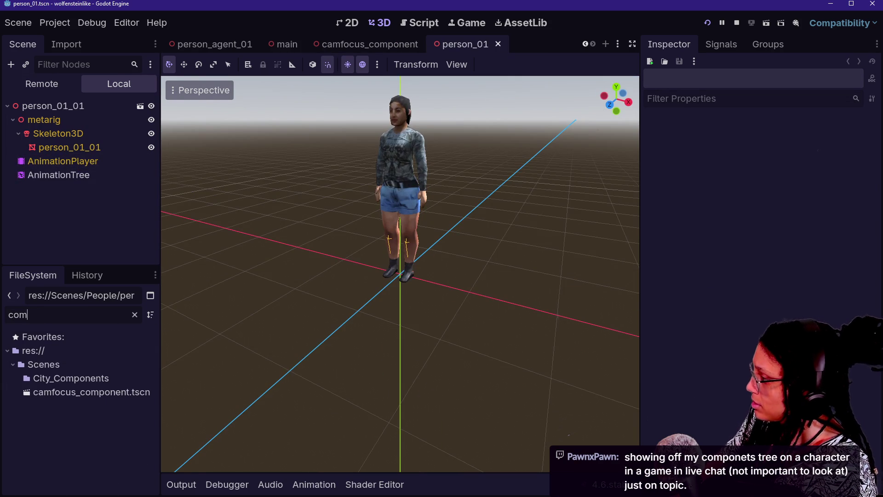
drag(87, 392, 69, 111)
Move the focus frame up to person_01's head and save the scene
drag(415, 219, 416, 64)
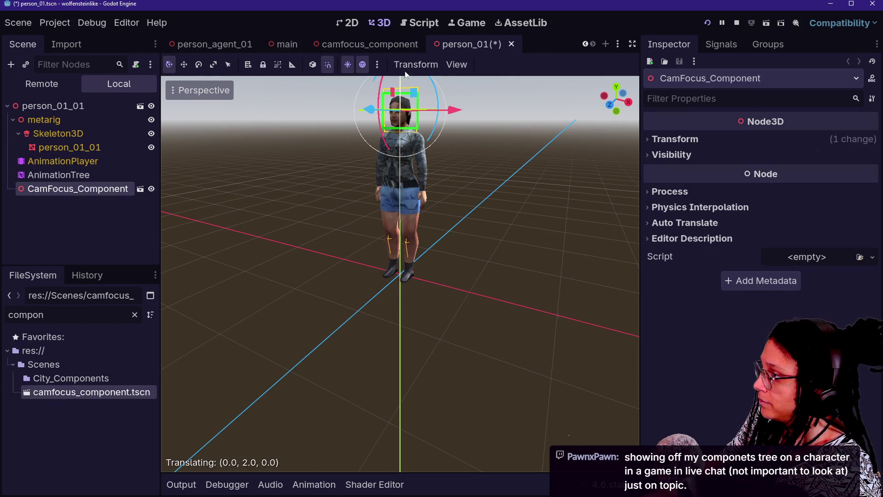
key(f)
scroll(400, 273, up, 2)
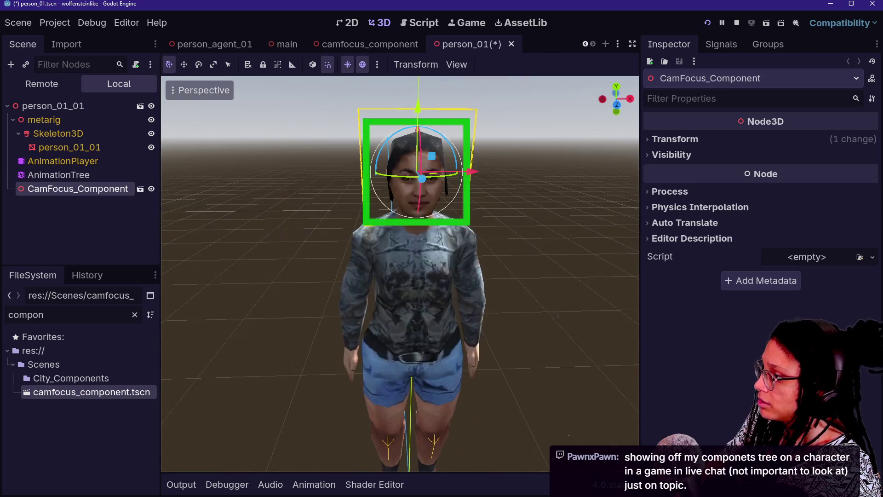
mouse_move(400, 276)
mouse_down()
mouse_move(349, 331)
mouse_move(400, 207)
mouse_up()
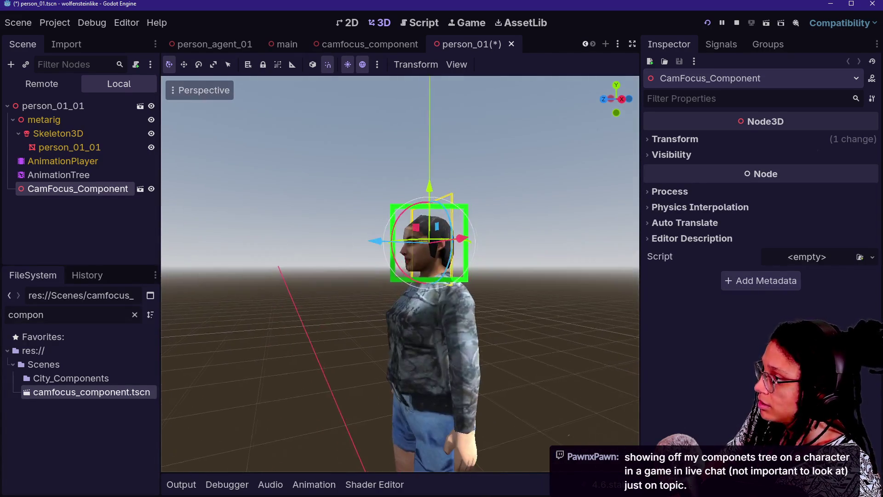
drag(434, 172, 428, 177)
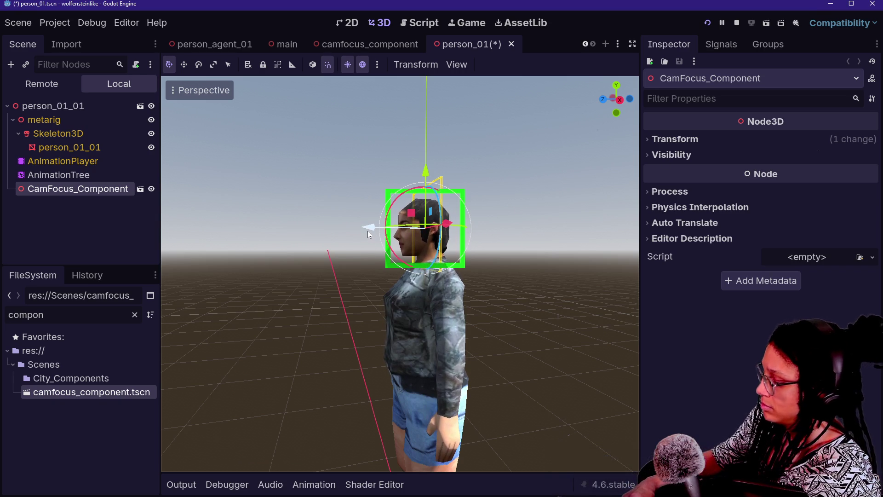
drag(368, 230, 366, 231)
click(286, 366)
drag(283, 360, 138, 367)
click(283, 361)
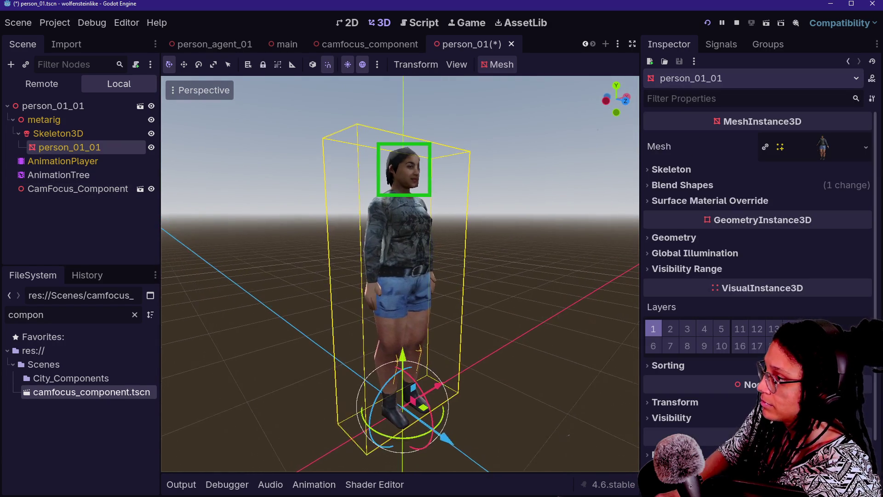
drag(466, 314, 468, 313)
key(ctrl+s)
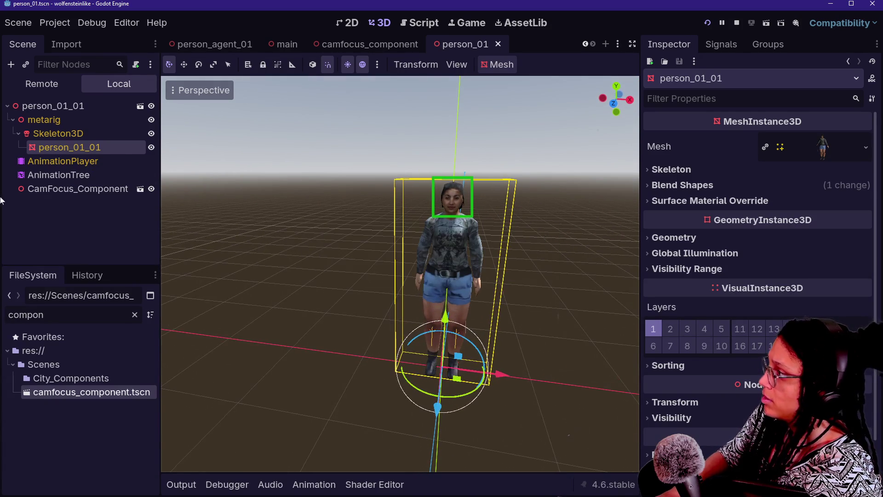
Switch from person_agent_01 to the player scene
click(232, 46)
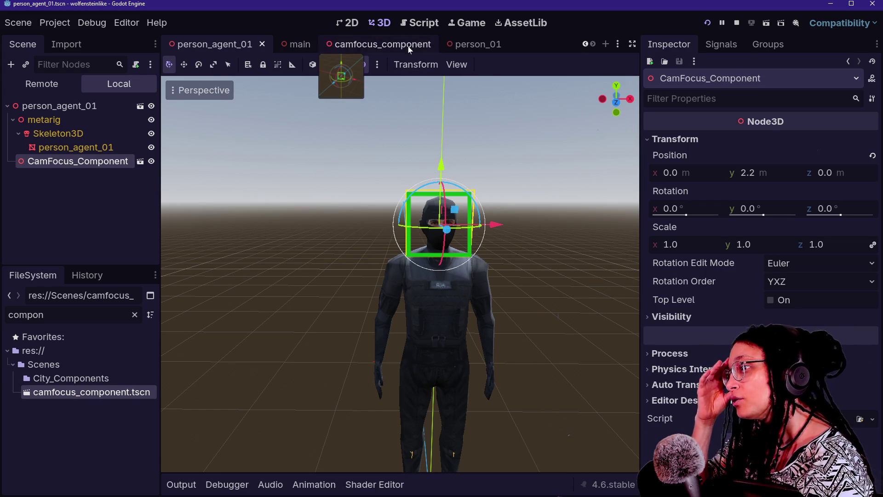
scroll(407, 45, up, 4)
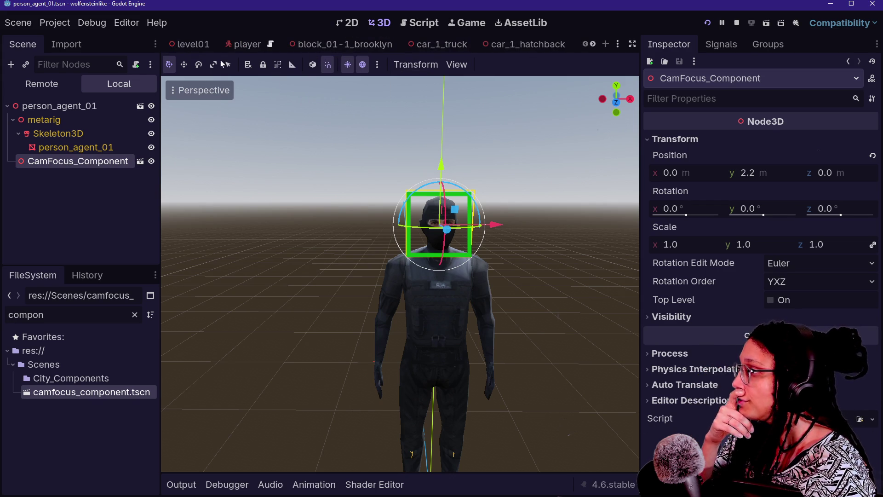
click(230, 46)
scroll(64, 149, down, 1)
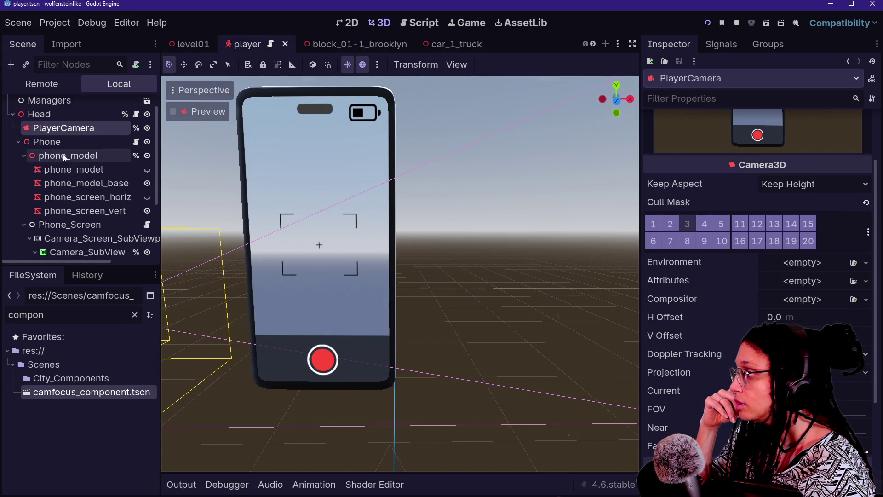
Select the player's Phone node and open its phone.gd script
click(65, 143)
click(136, 142)
scroll(236, 143, up, 4)
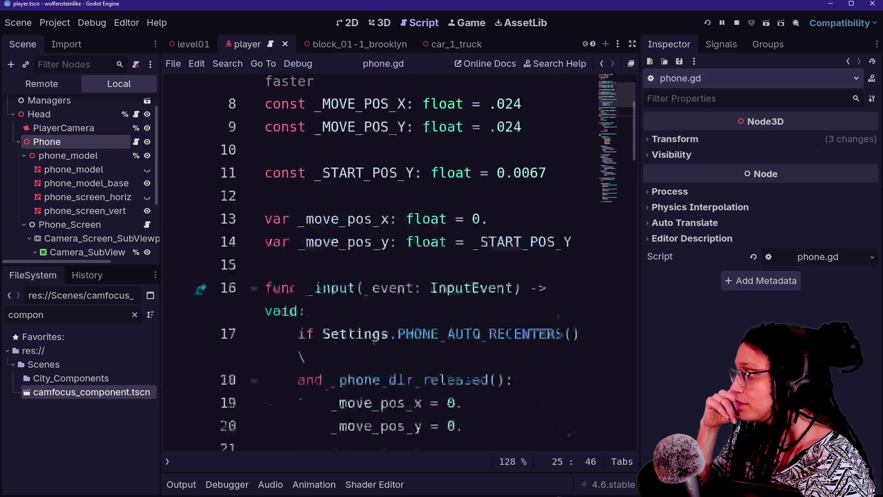
scroll(382, 262, down, 15)
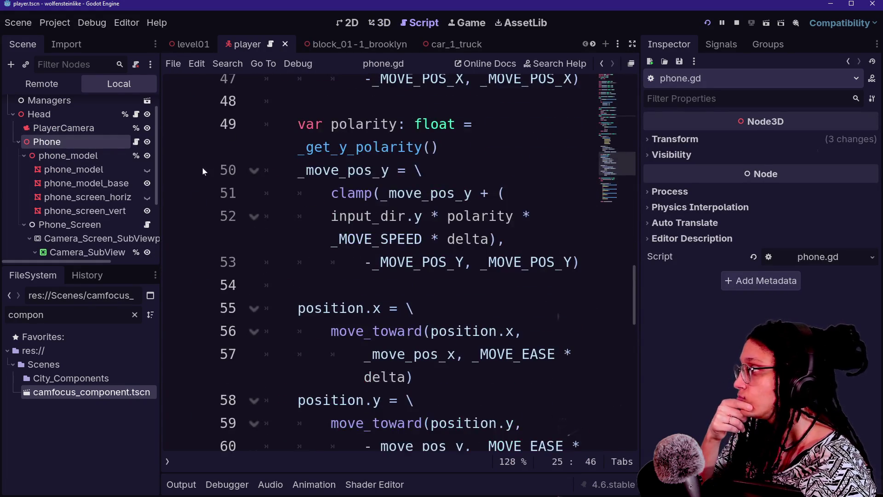
right_click(87, 142)
Start adding a child node to Phone, searching the node types for 'onscre'
click(122, 171)
text(vis)
key(BackSpace)
key(BackSpace)
key(BackSpace)
text(onscre)
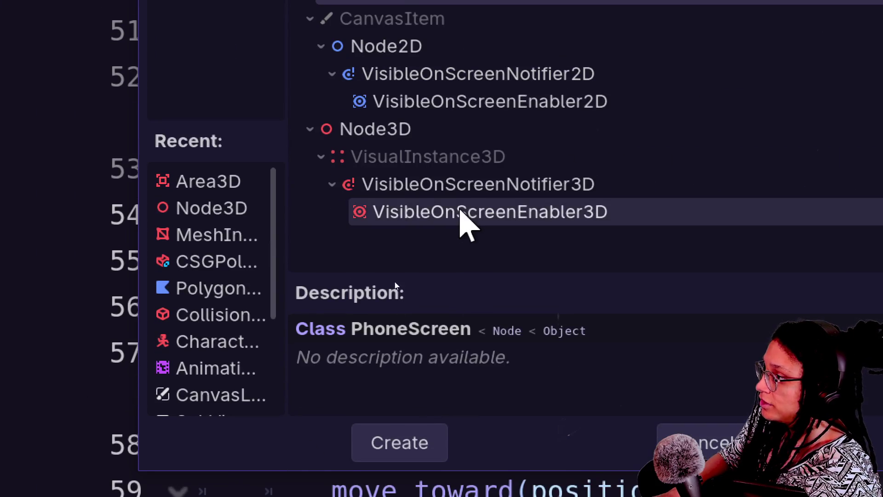
Select VisibleOnScreenNotifier3D, enlarge the Description pane and read about its screen_entered/screen_exited signals
click(457, 187)
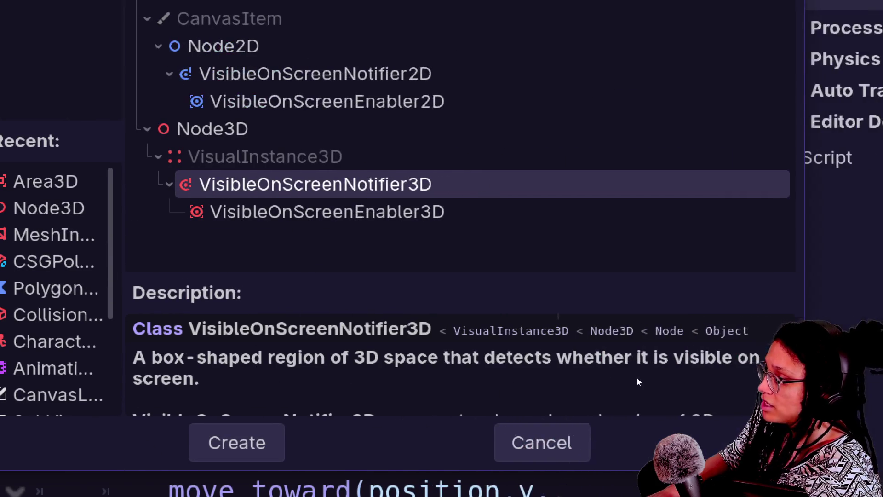
drag(575, 274, 574, 97)
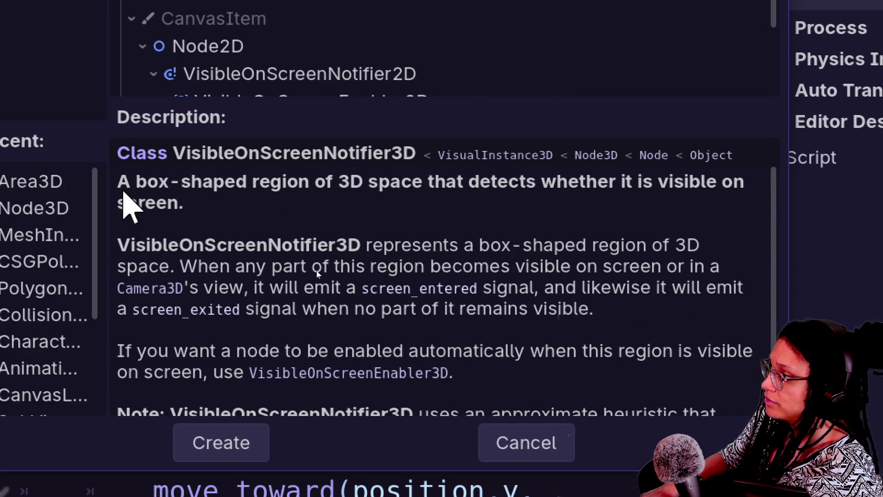
drag(134, 181, 232, 199)
click(236, 209)
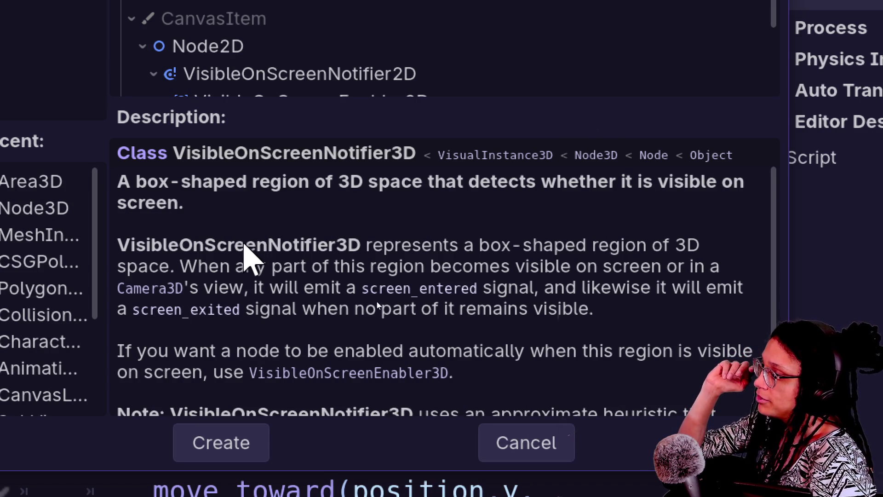
scroll(262, 285, down, 1)
scroll(258, 296, down, 1)
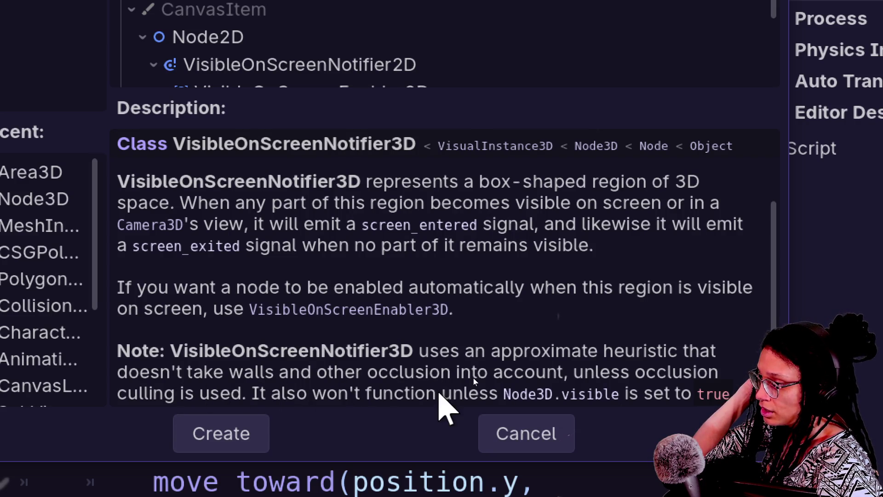
scroll(255, 343, up, 2)
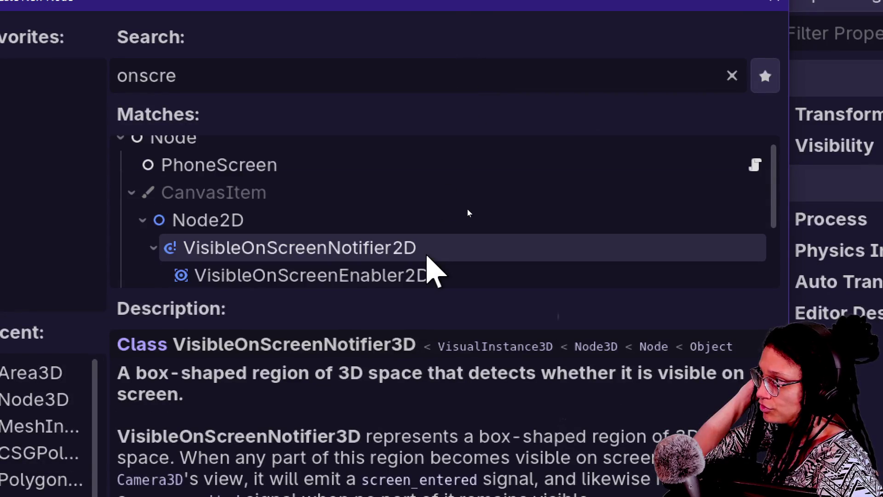
scroll(428, 257, down, 3)
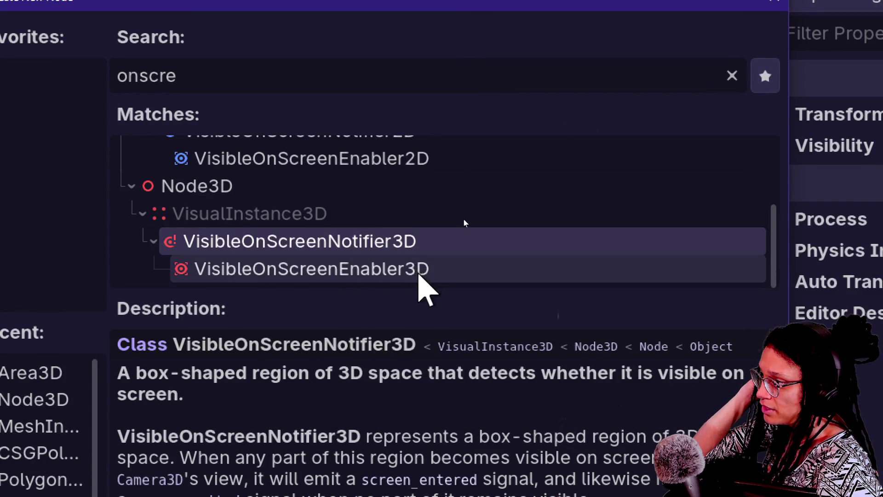
Select VisibleOnScreenEnabler3D in Matches and scroll through its description
click(417, 270)
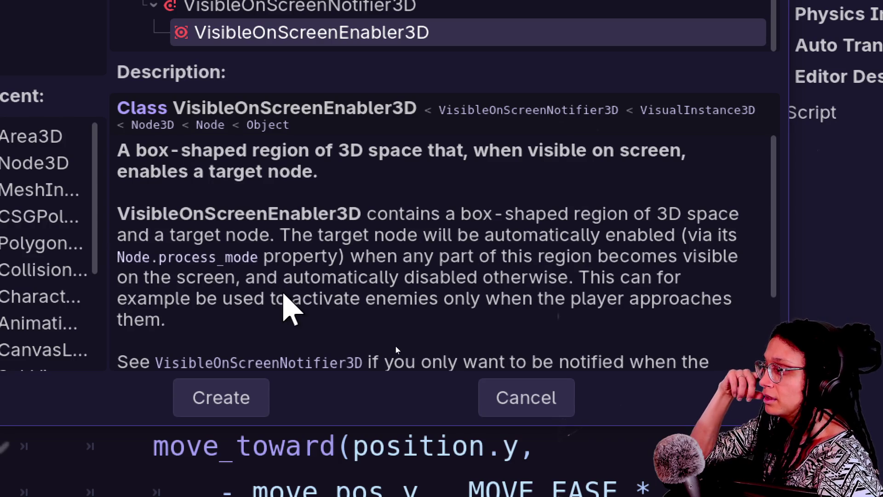
scroll(398, 362, down, 1)
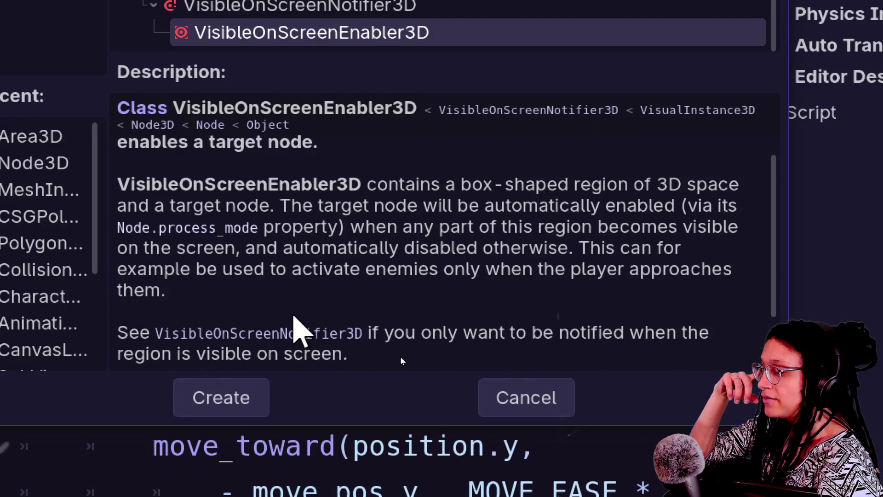
scroll(401, 357, down, 1)
scroll(423, 373, down, 2)
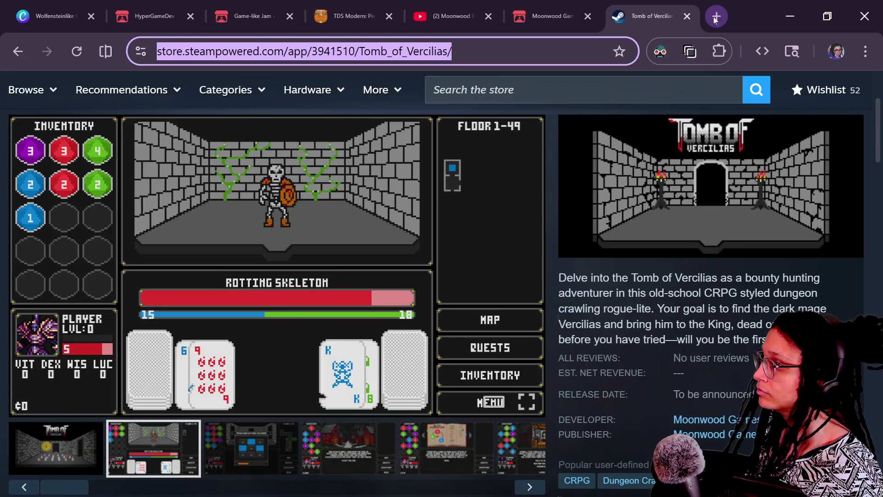
Close the Steam, itch, YouTube and pixel-kit tabs and open the Discord server in a new tab
click(691, 18)
click(691, 18)
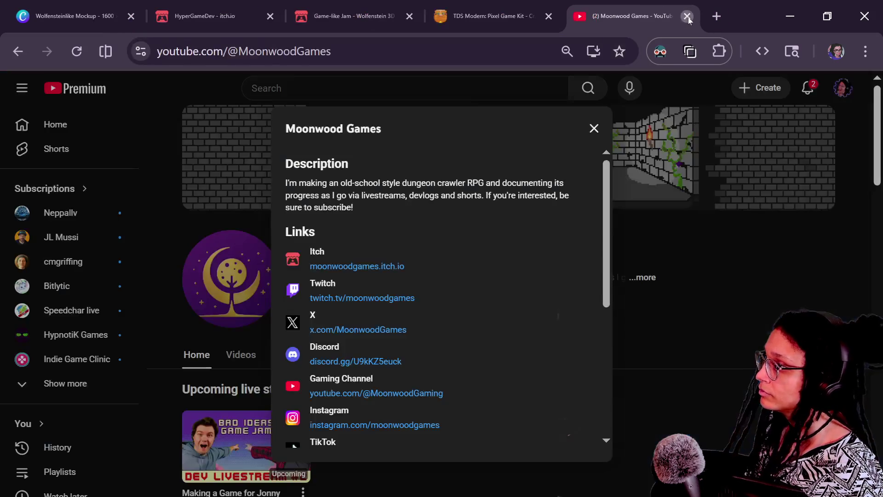
click(691, 17)
click(692, 17)
click(602, 17)
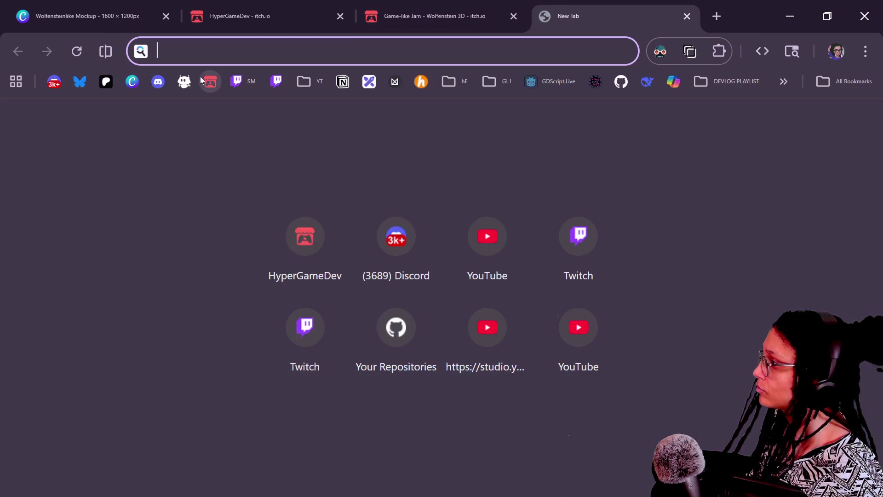
click(54, 82)
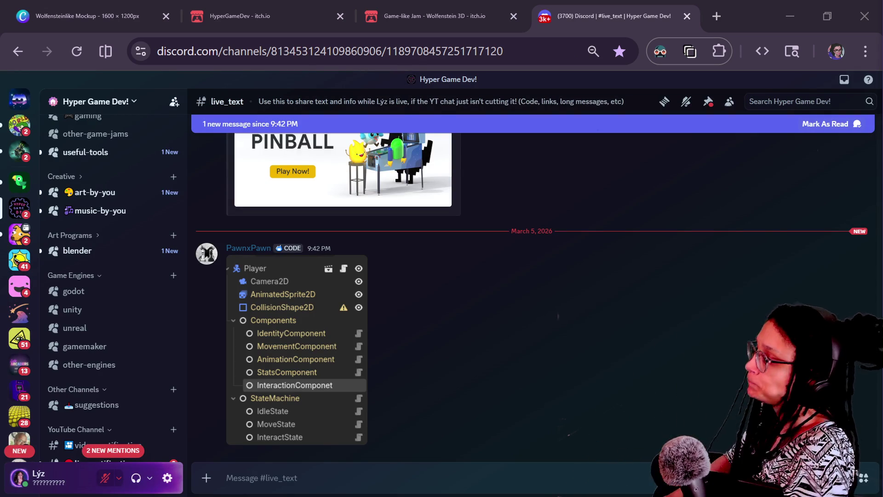
Reopen the closed Discord tab and enlarge the posted Player node-tree screenshot
click(174, 328)
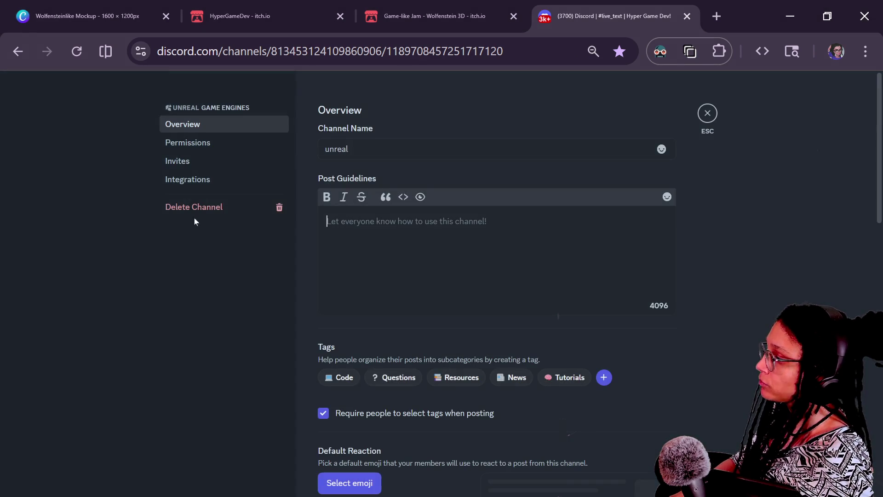
click(686, 16)
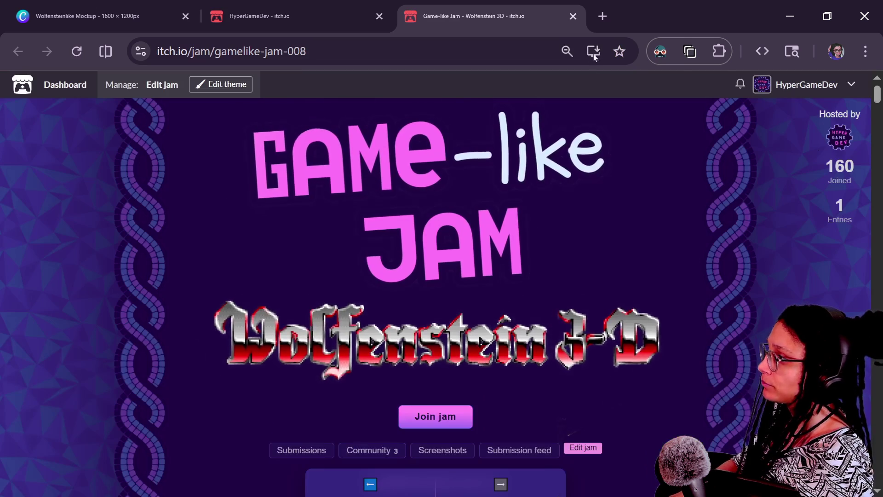
right_click(649, 13)
click(674, 83)
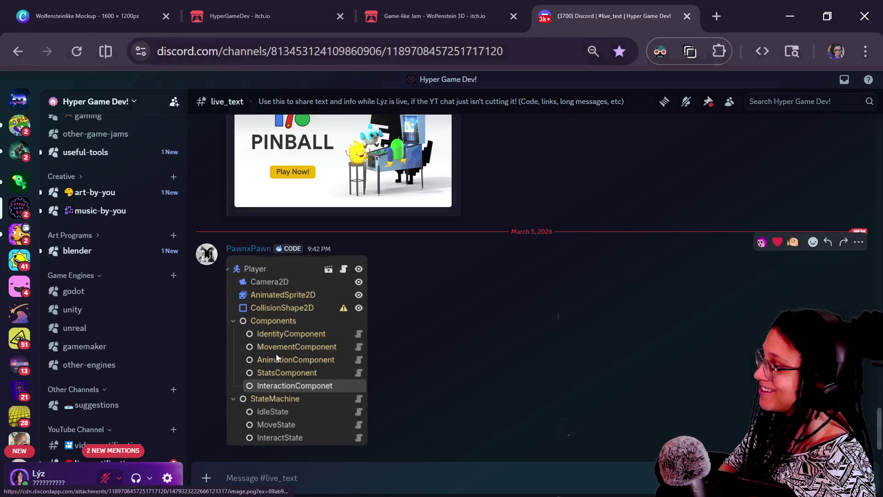
click(276, 354)
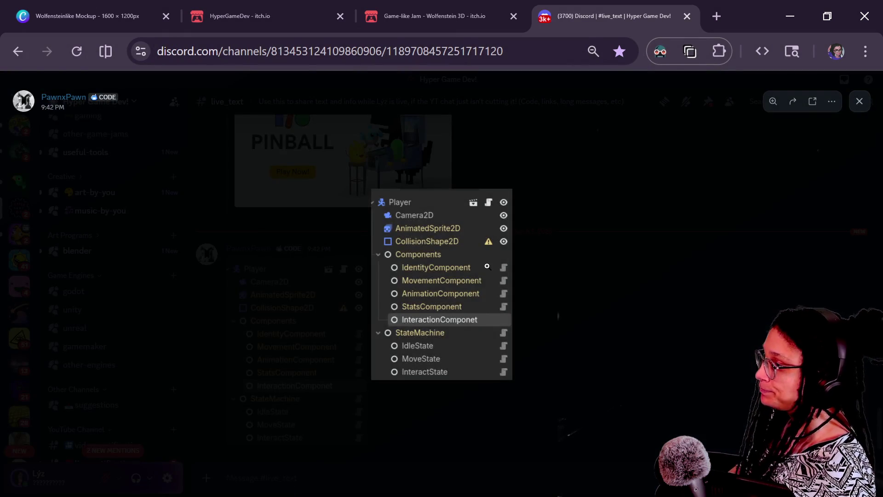
click(487, 266)
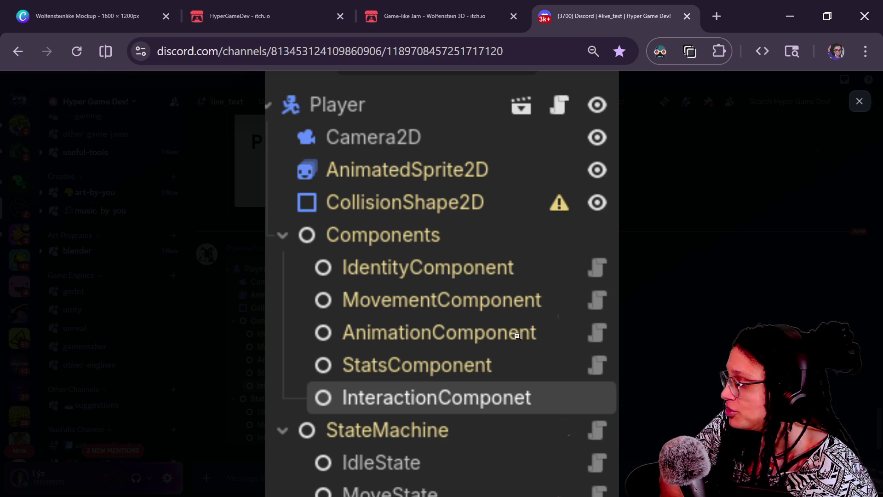
scroll(517, 335, down, 1)
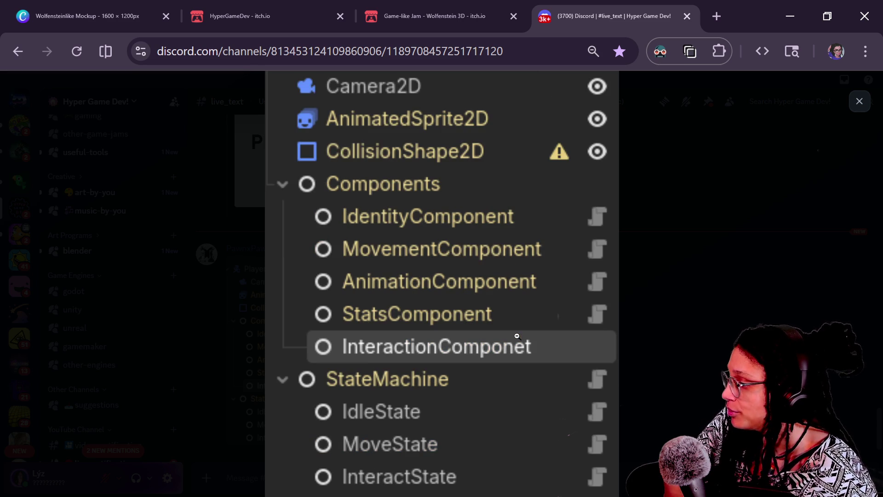
scroll(517, 335, up, 1)
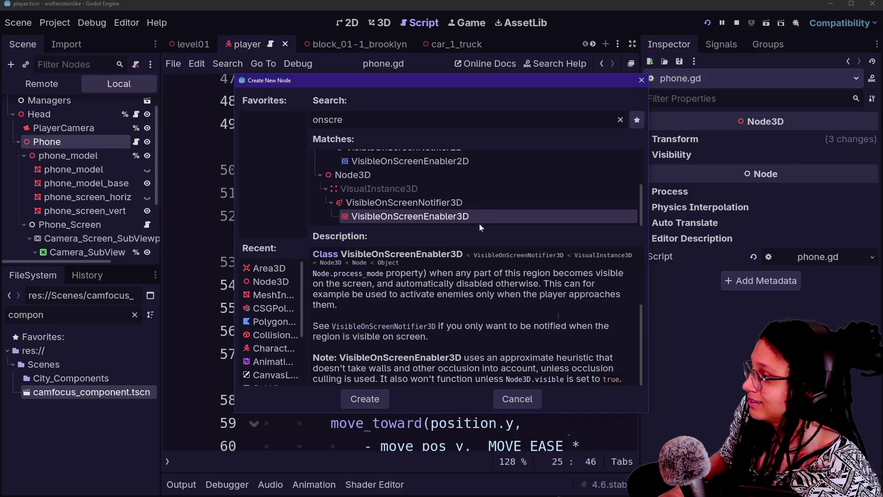
Add a VisibleOnScreenEnabler3D node under Phone and select it
click(388, 203)
click(398, 218)
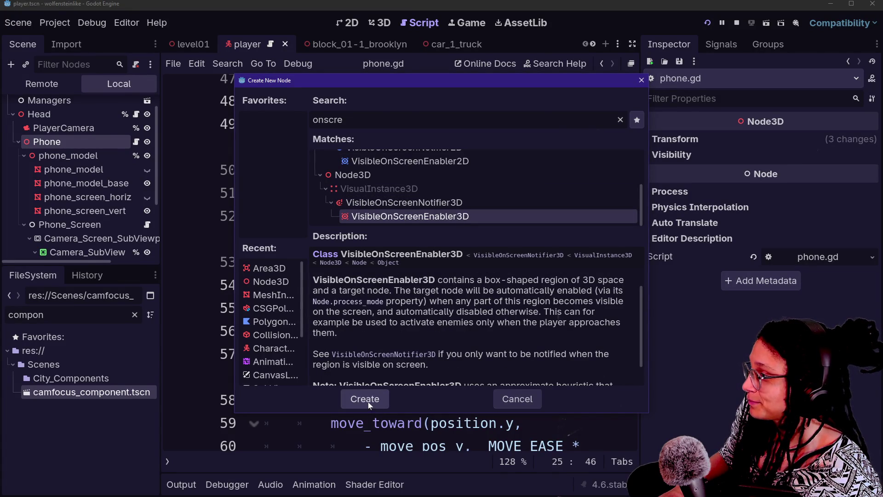
click(368, 401)
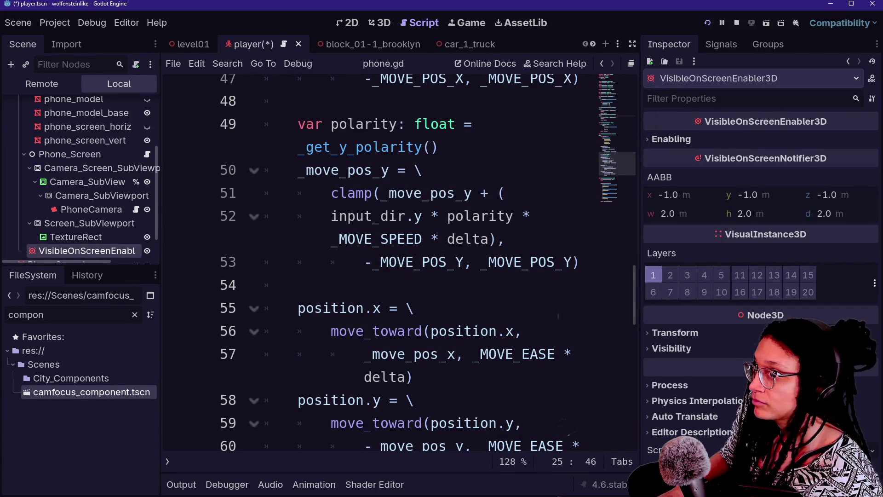
click(92, 224)
click(94, 238)
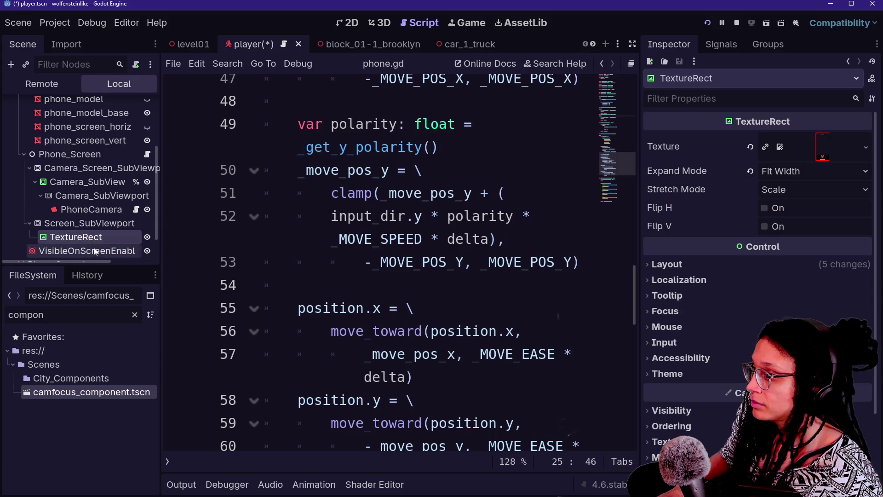
click(95, 252)
View the enabler in 3D and check its Enabling Node Path targets Phone
click(379, 22)
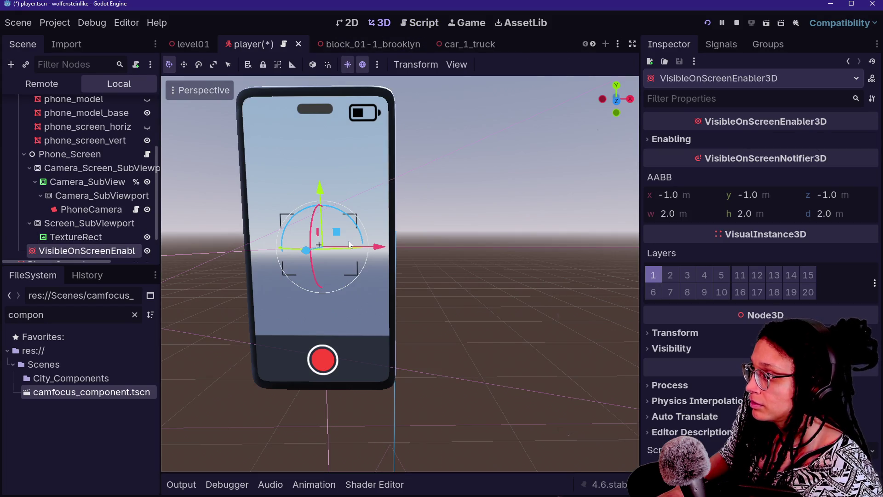
scroll(422, 310, up, 5)
scroll(420, 305, up, 5)
key(s)
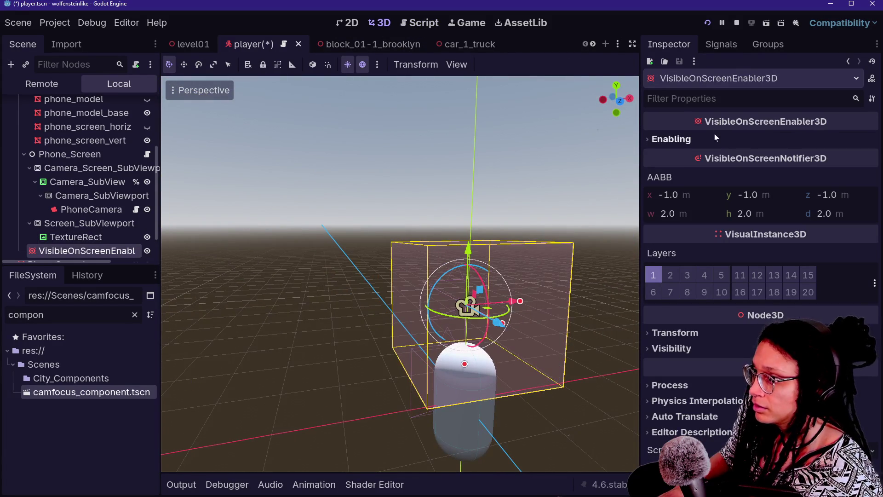
click(716, 138)
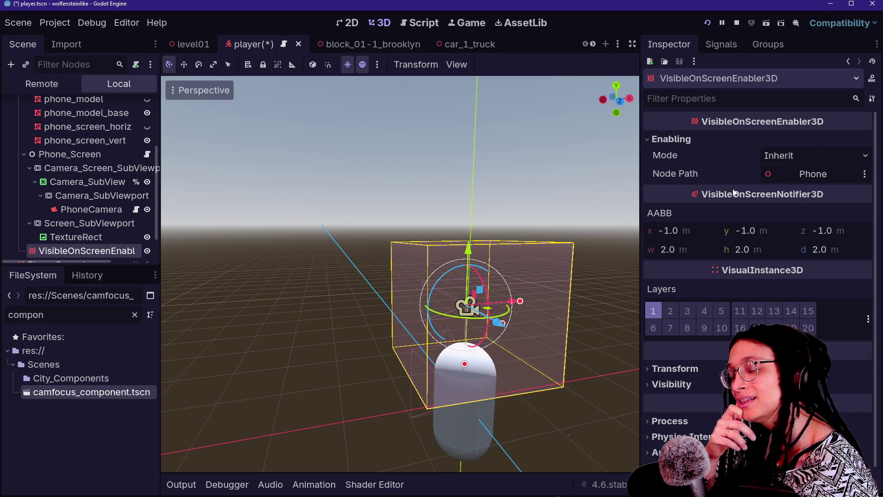
mouse_move(733, 191)
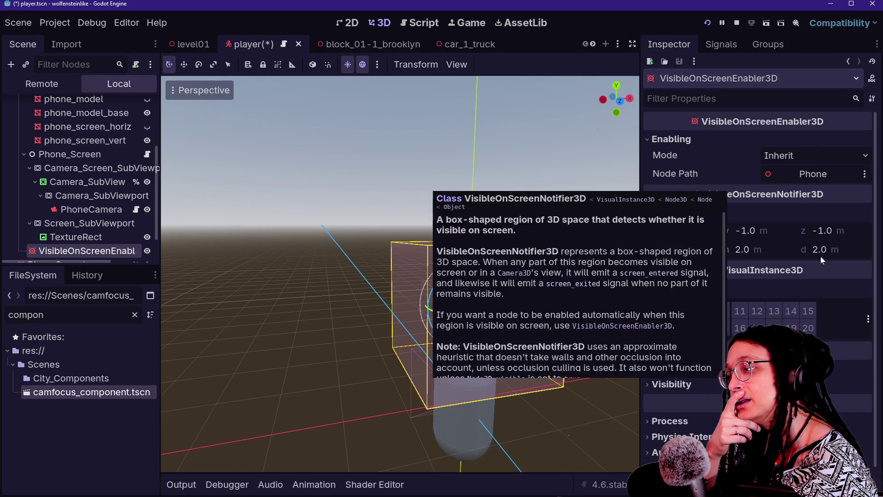
click(788, 174)
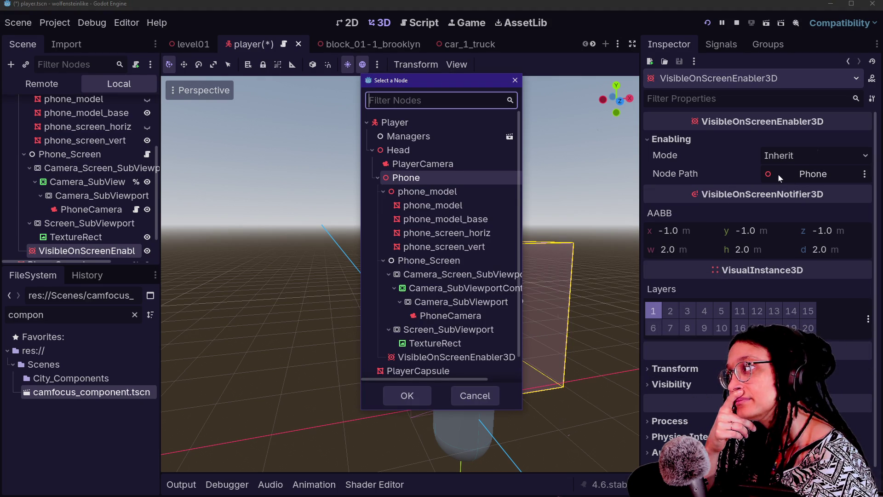
click(488, 399)
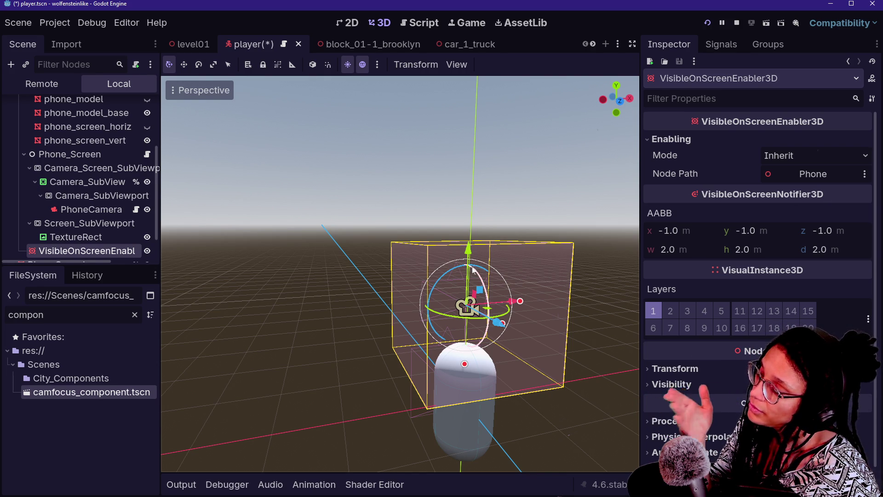
Select the VisibleOnScreenEnabler3D node and delete it
click(92, 223)
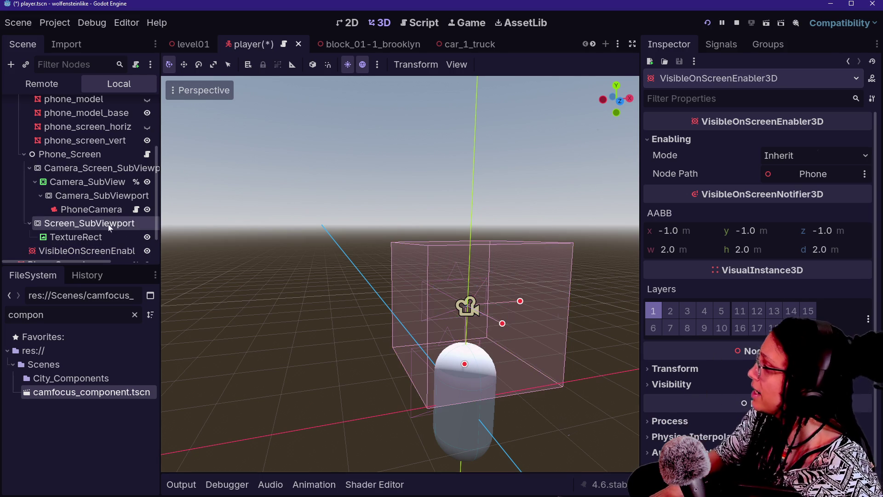
click(106, 249)
key(Delete)
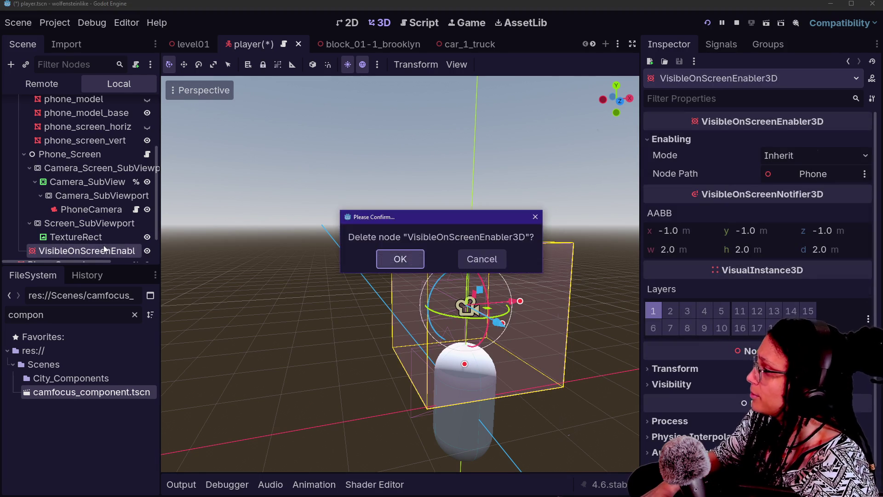
Delete the trial VisibleOnScreenEnabler3D and save the player scene
key(Return)
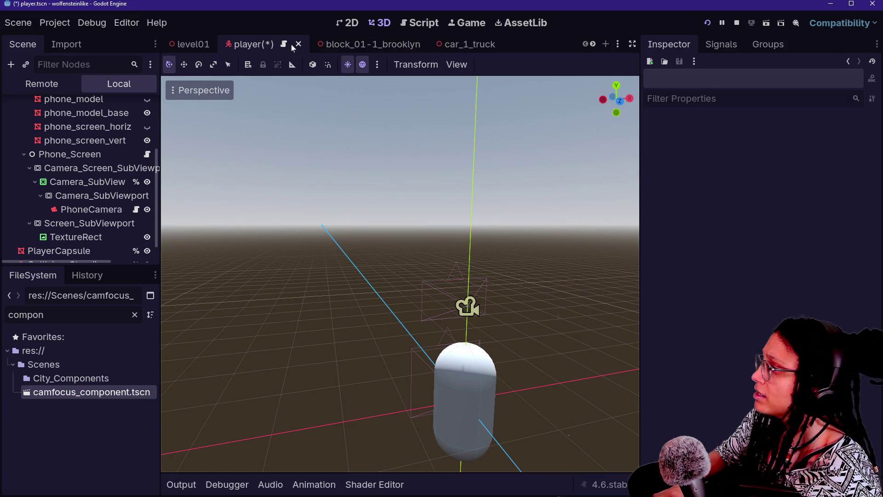
click(88, 182)
key(ctrl+s)
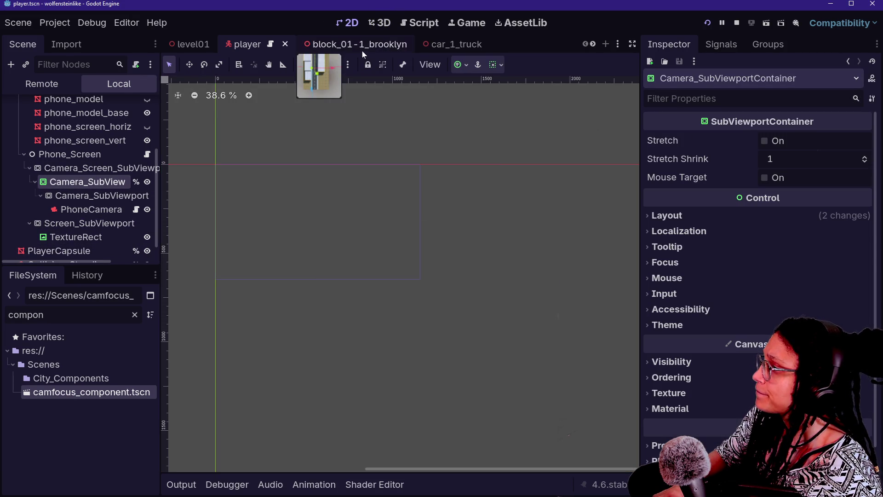
In the camfocus_component scene, start adding a child node to CamFocus_Component
scroll(363, 49, down, 5)
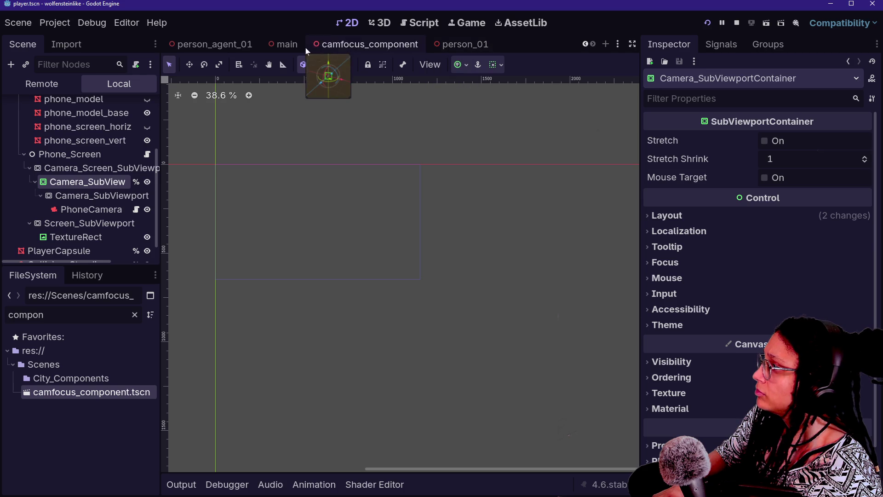
click(336, 48)
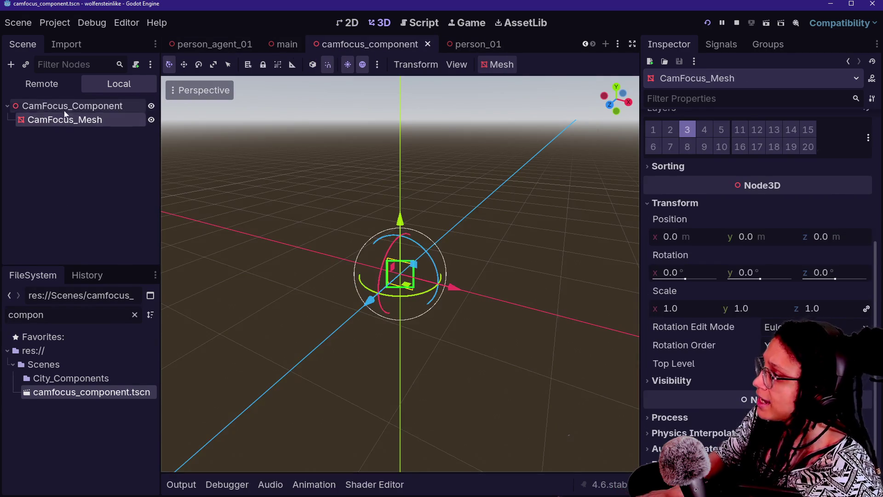
right_click(64, 109)
click(82, 120)
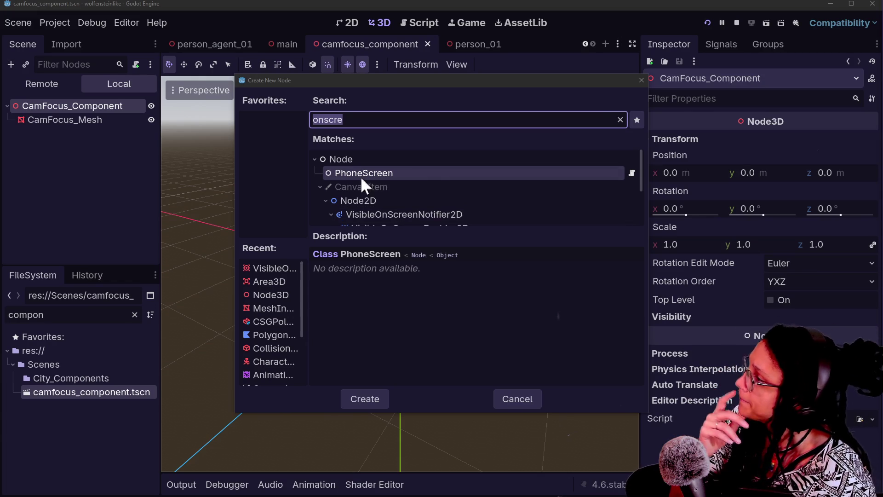
Add a VisibleOnScreenEnabler3D child node to CamFocus_Component
click(367, 200)
scroll(396, 195, down, 1)
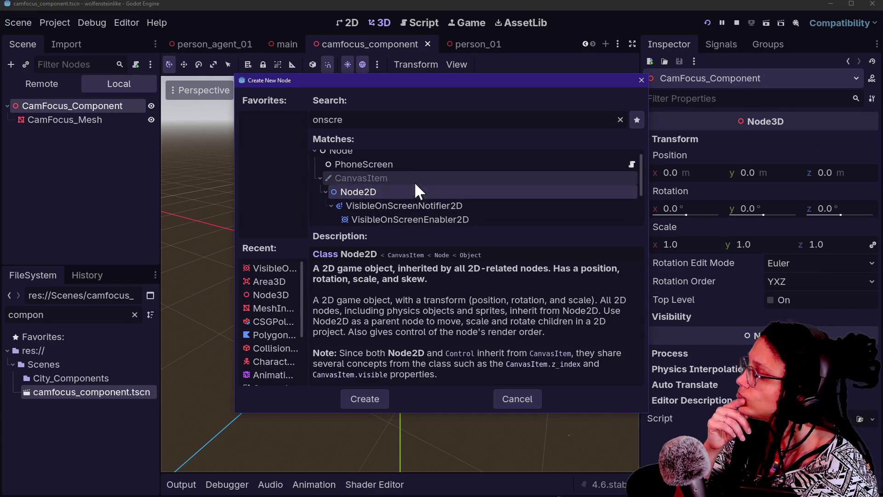
scroll(415, 185, down, 4)
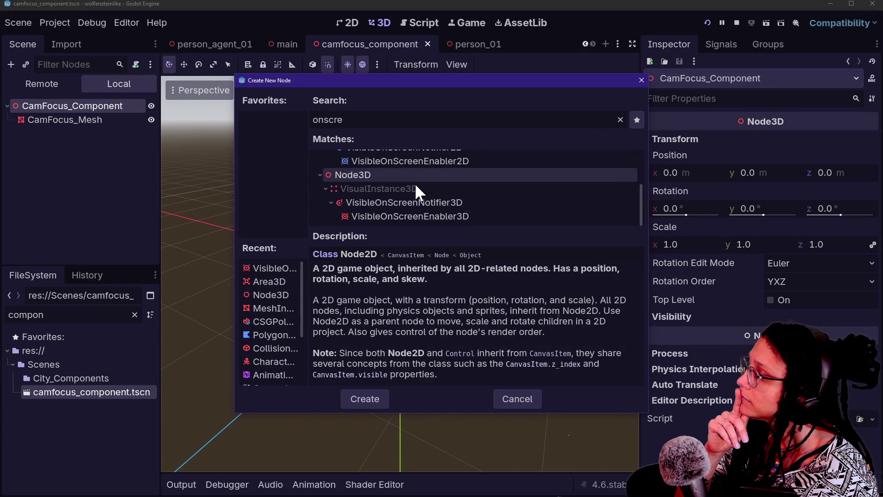
click(445, 218)
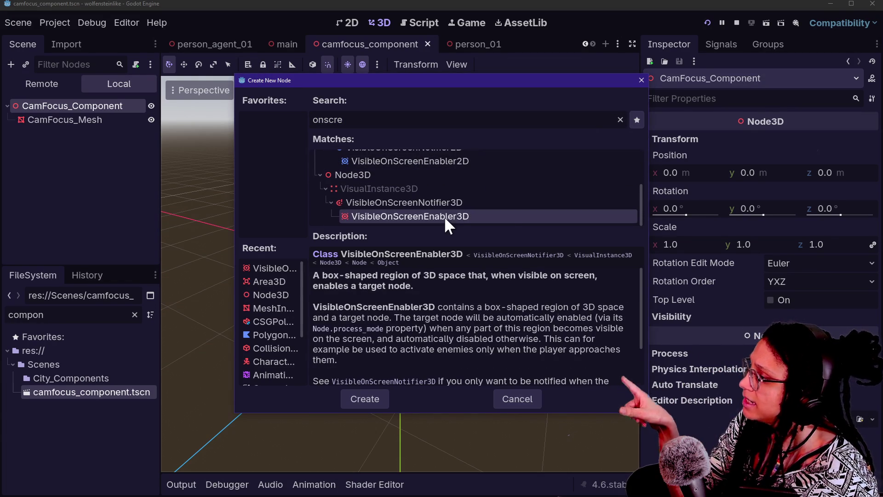
double_click(445, 216)
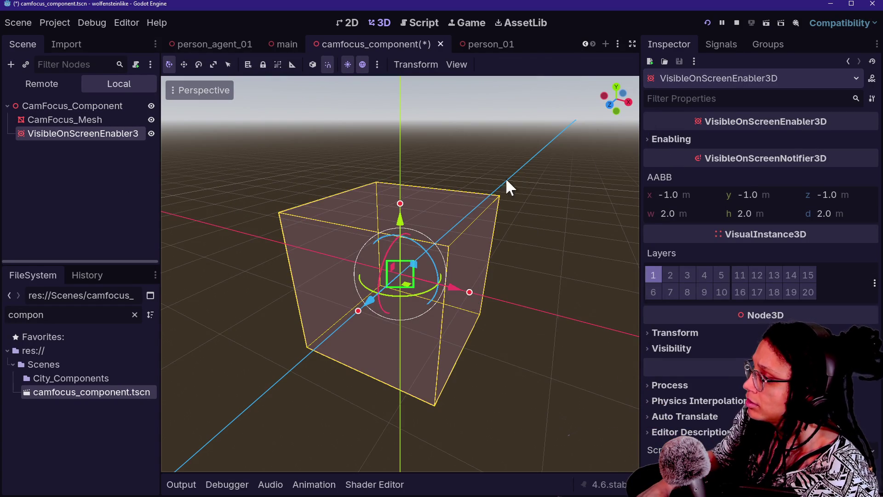
Lower the enabler box's top to reduce its height, checking CamFocus_Mesh's size for reference
mouse_move(529, 161)
mouse_down()
mouse_move(506, 175)
mouse_move(479, 221)
mouse_up()
key(f)
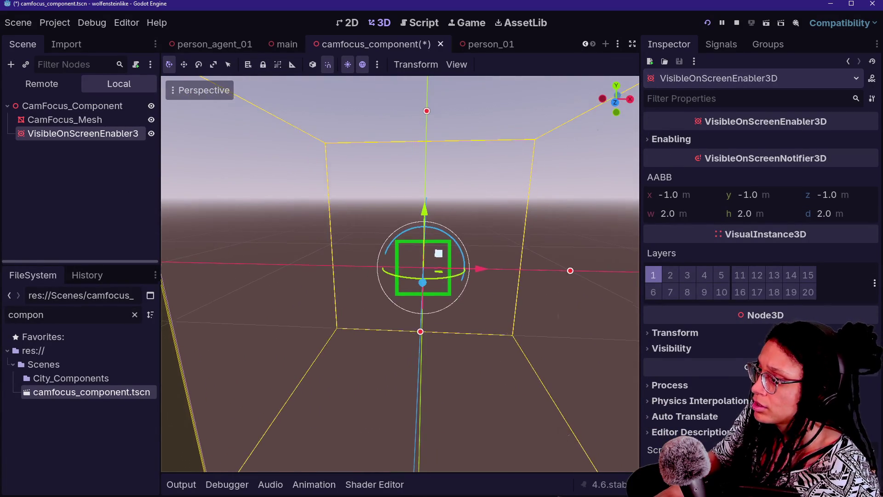
click(418, 219)
mouse_move(413, 189)
mouse_down()
mouse_move(450, 255)
mouse_move(451, 240)
mouse_move(447, 250)
mouse_up()
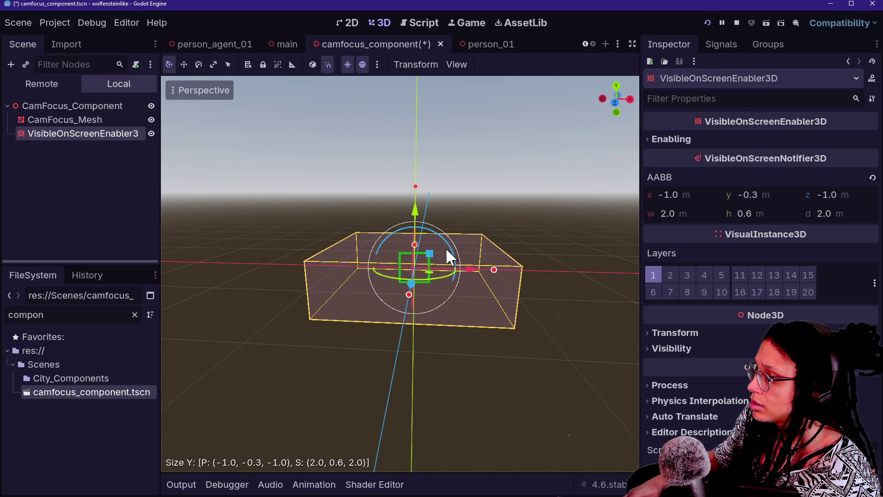
click(69, 119)
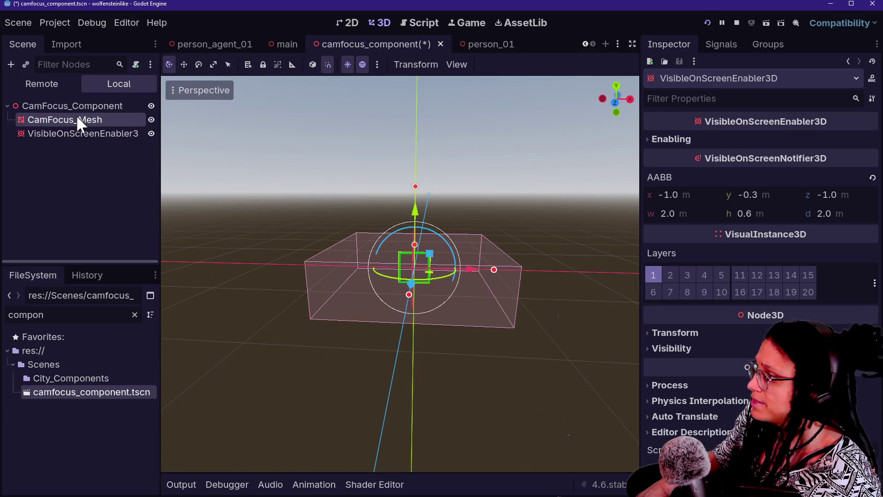
scroll(833, 280, up, 5)
click(803, 150)
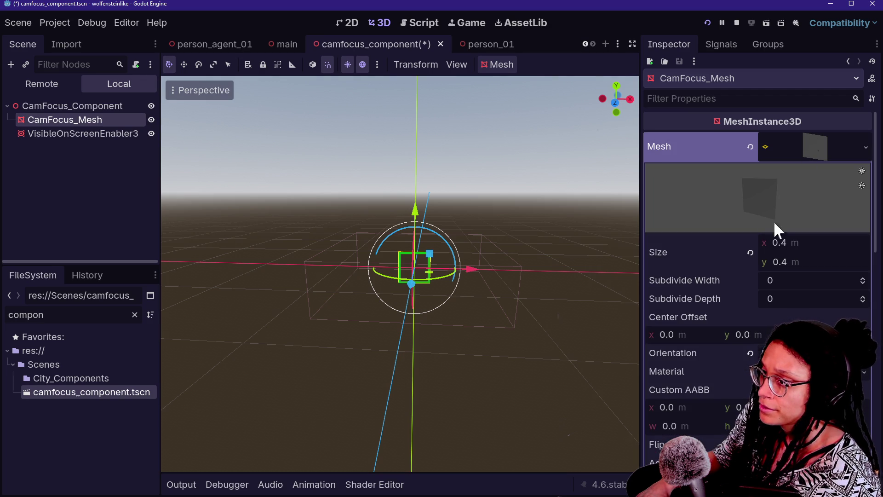
click(69, 134)
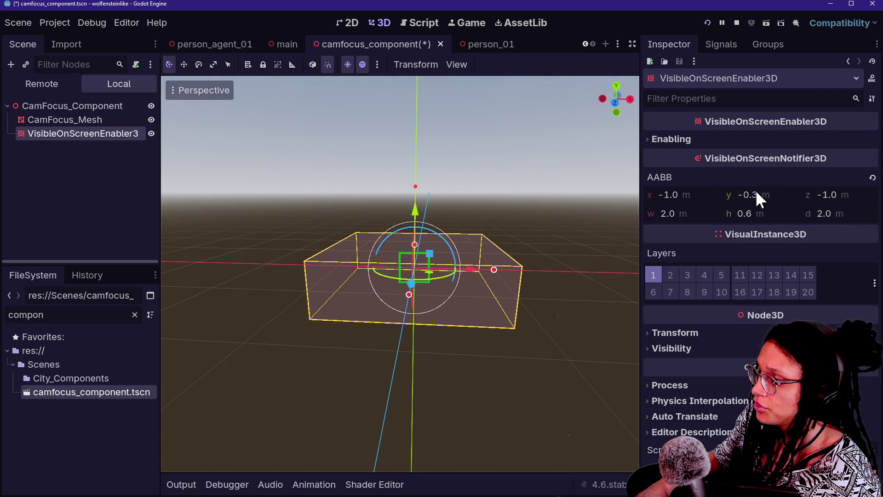
Try AABB offsets of -0.4 on x, y and z, then undo them
drag(781, 193, 777, 193)
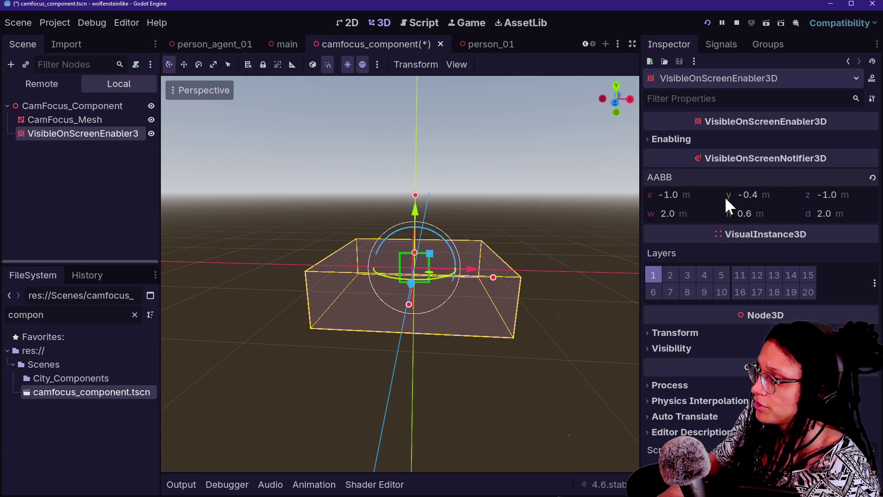
click(694, 195)
text(.4)
key(Return)
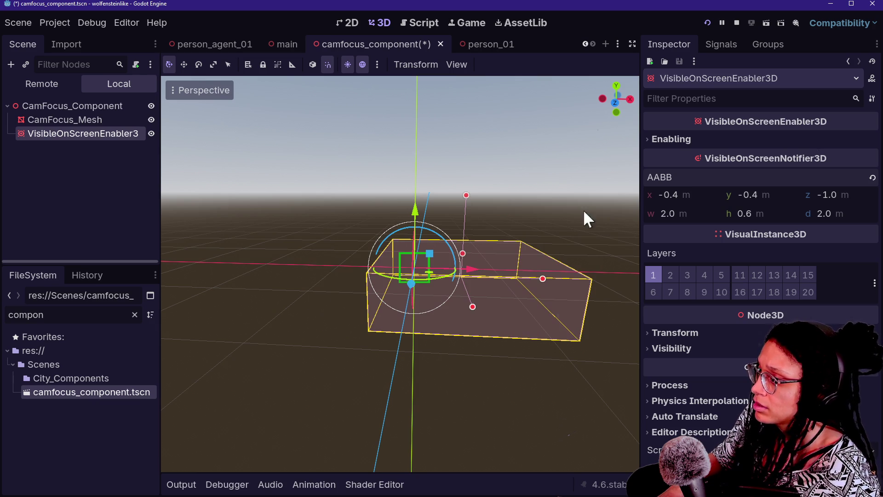
click(859, 199)
text(.4)
key(Return)
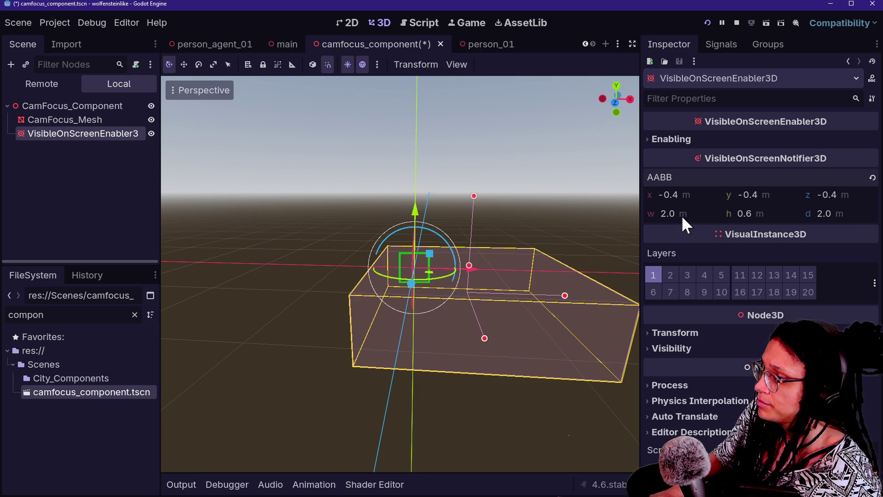
key(ctrl+z)
key(ctrl+z)
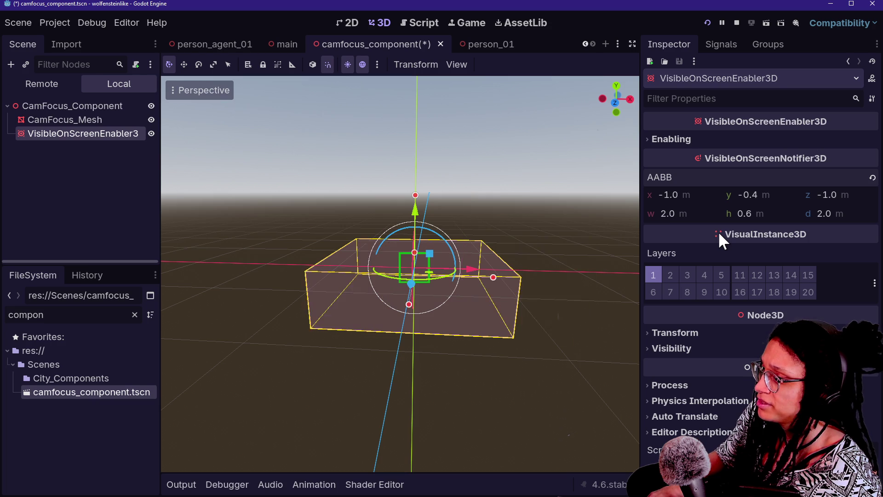
Set the enabler's AABB width, height and depth to 0.4 m
click(690, 213)
key(Return)
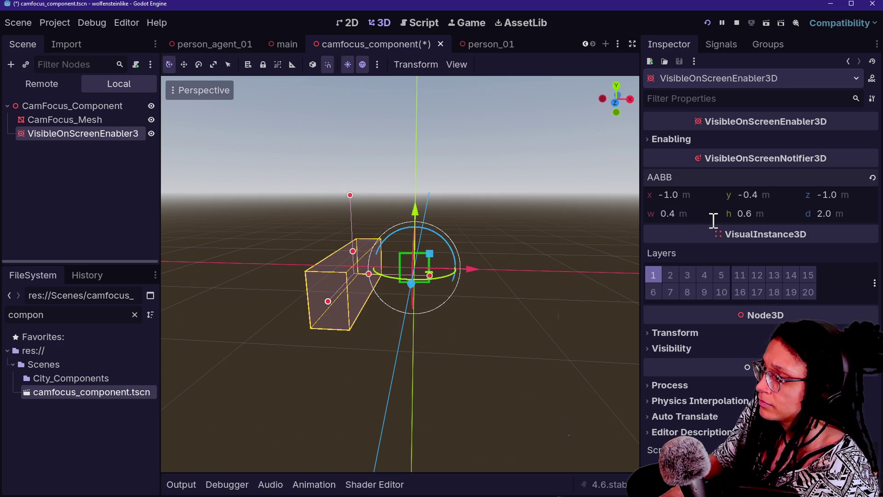
text(.4)
key(Return)
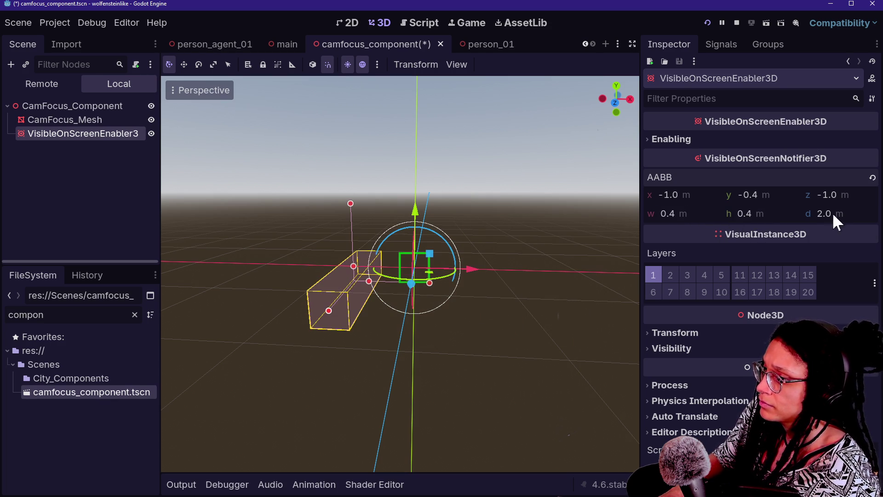
text(0.4)
key(Return)
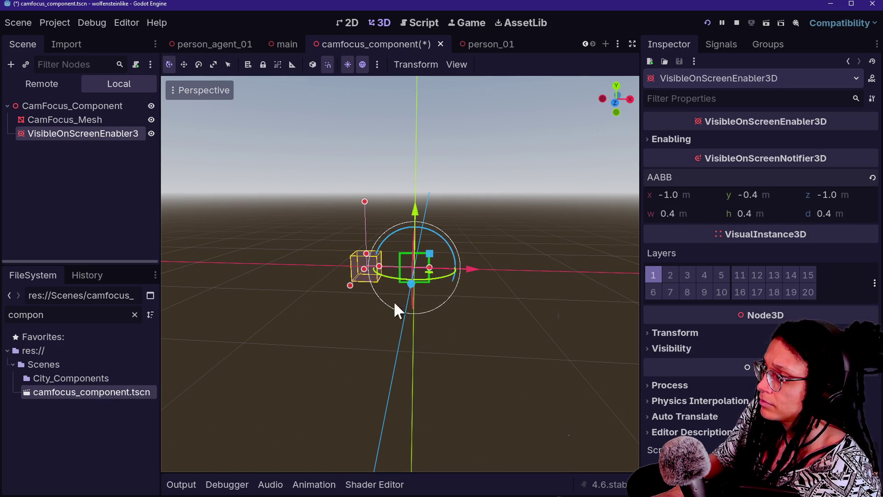
Reset the AABB x, y and z offsets to 0
mouse_move(688, 194)
mouse_down()
mouse_move(717, 194)
mouse_move(675, 192)
mouse_up()
click(677, 195)
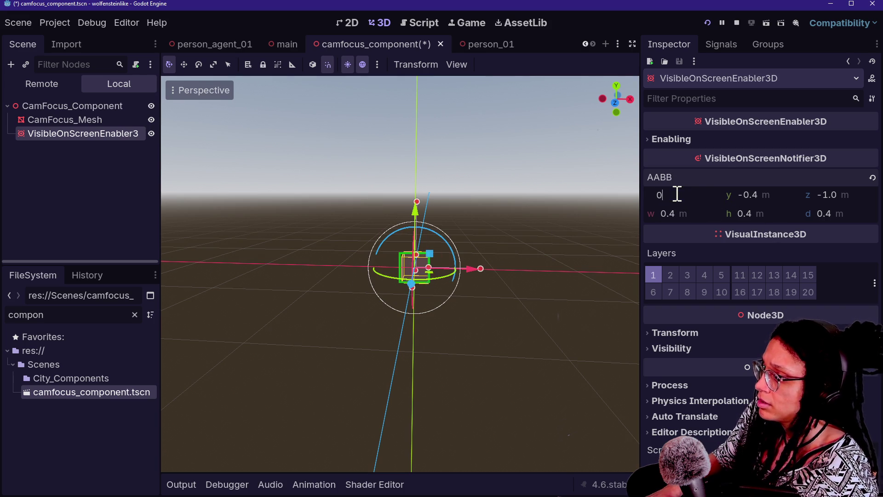
key(Return)
mouse_move(429, 303)
mouse_down()
mouse_move(387, 290)
mouse_move(556, 260)
mouse_up()
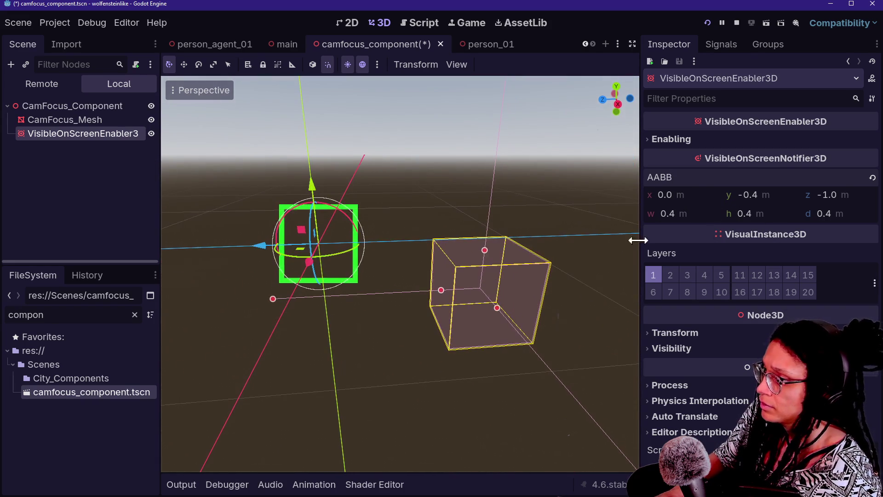
click(774, 193)
text(0)
key(Return)
click(846, 193)
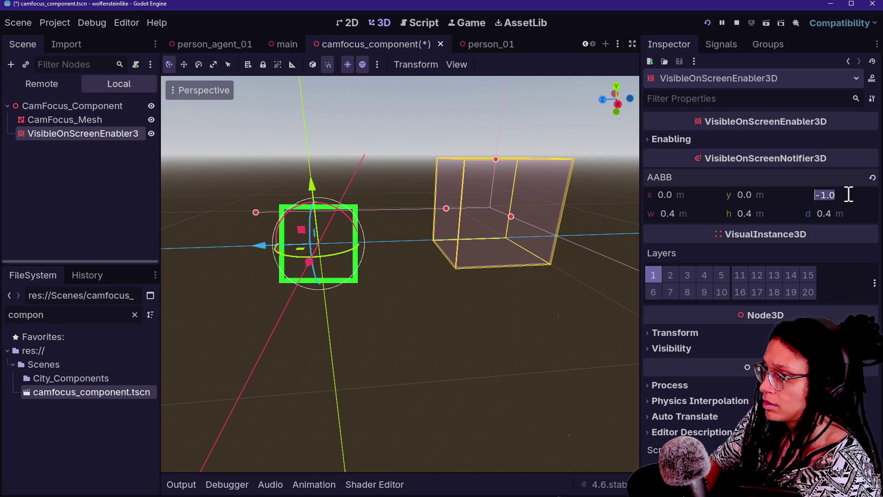
text(0)
key(Return)
From a front view, move the box to x -0.2 and y -0.2 around the frame
drag(474, 303, 230, 252)
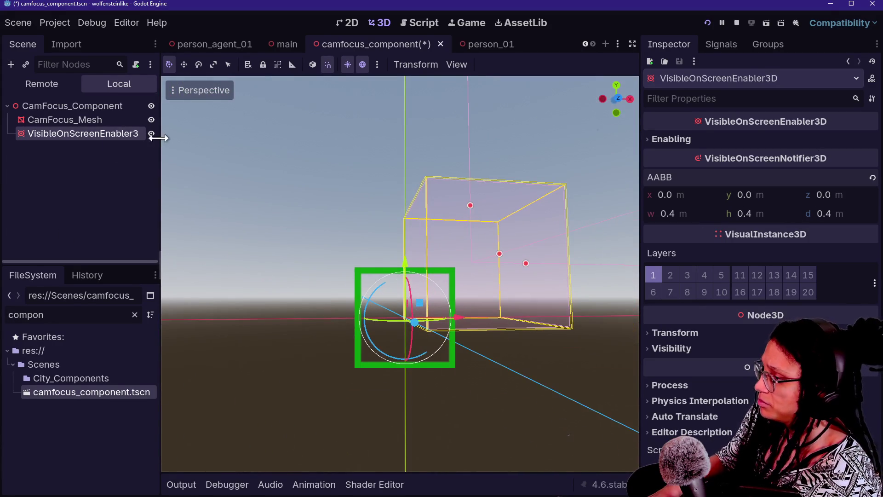
drag(400, 276, 327, 230)
key(f)
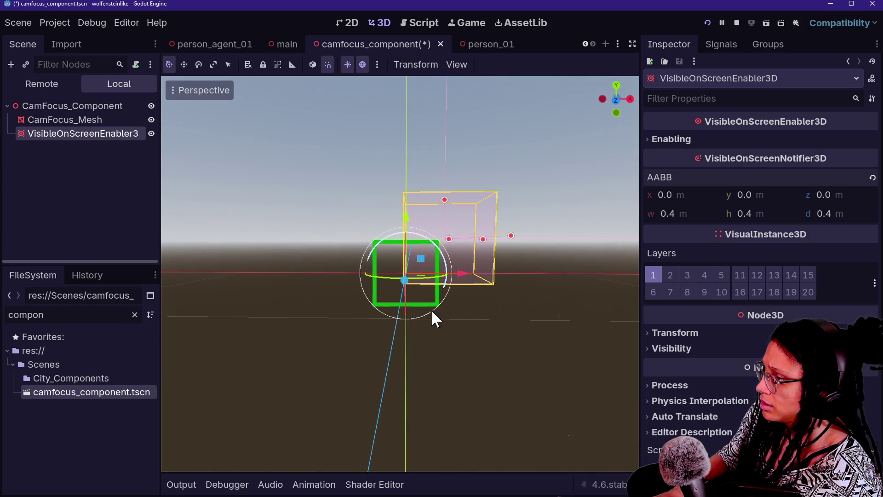
drag(450, 304, 453, 414)
key(KP_1)
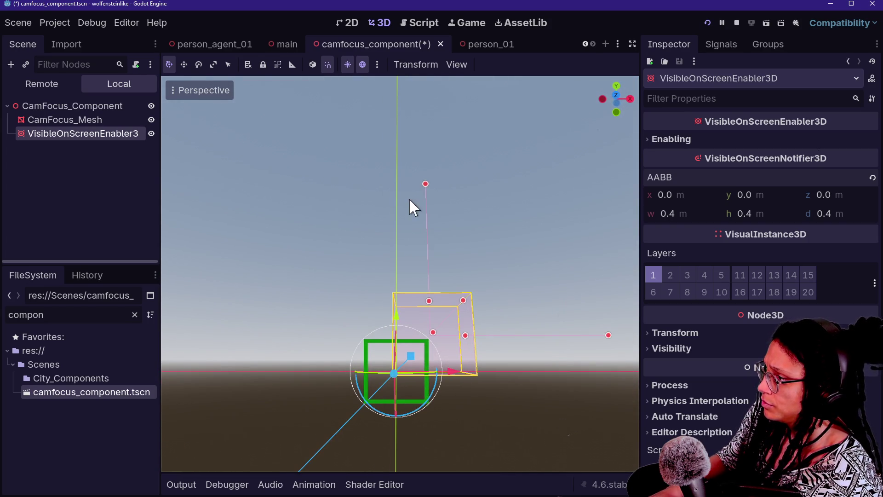
click(426, 184)
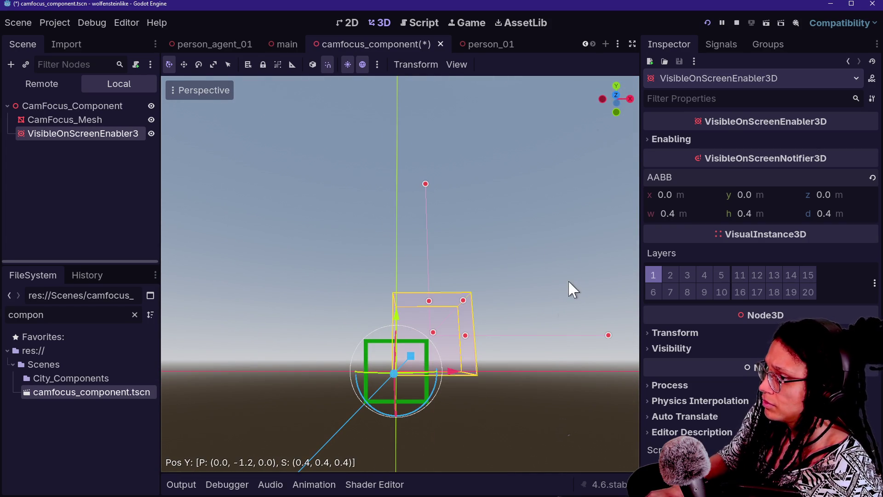
drag(612, 339, 601, 363)
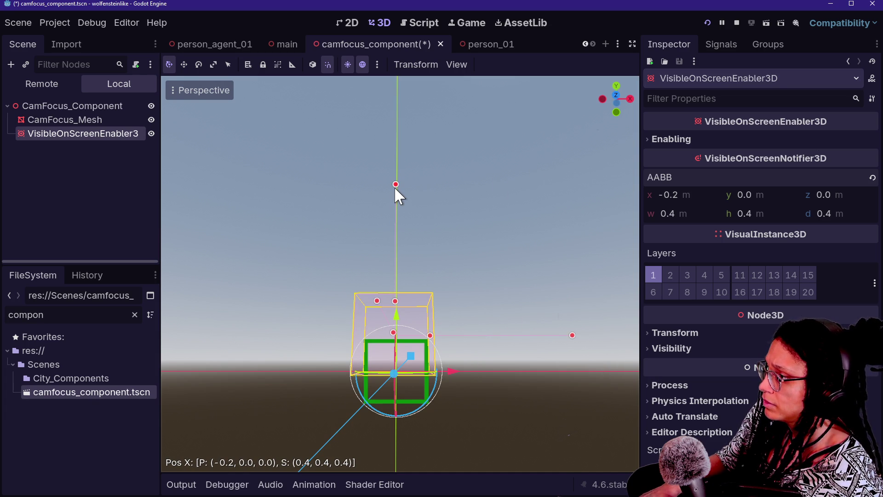
drag(396, 183, 395, 180)
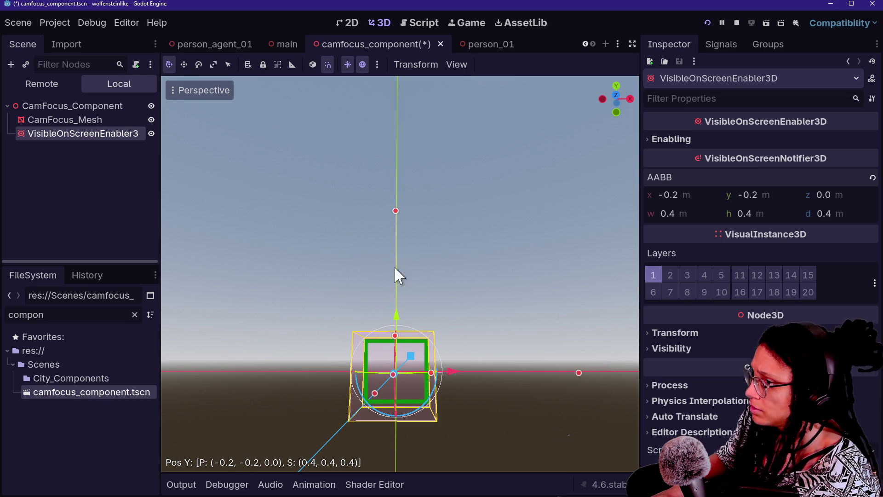
scroll(374, 263, up, 5)
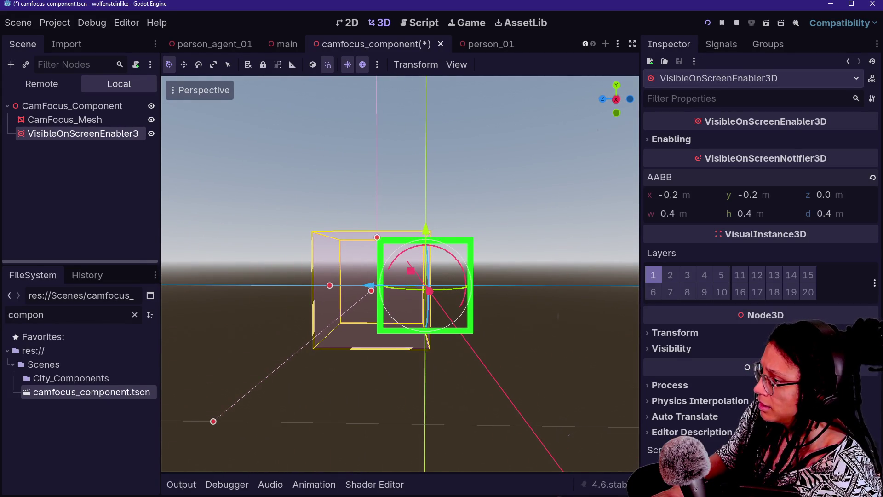
Set CamFocus_Mesh's material override Billboard Mode to Disabled so the frame stays flat
click(46, 119)
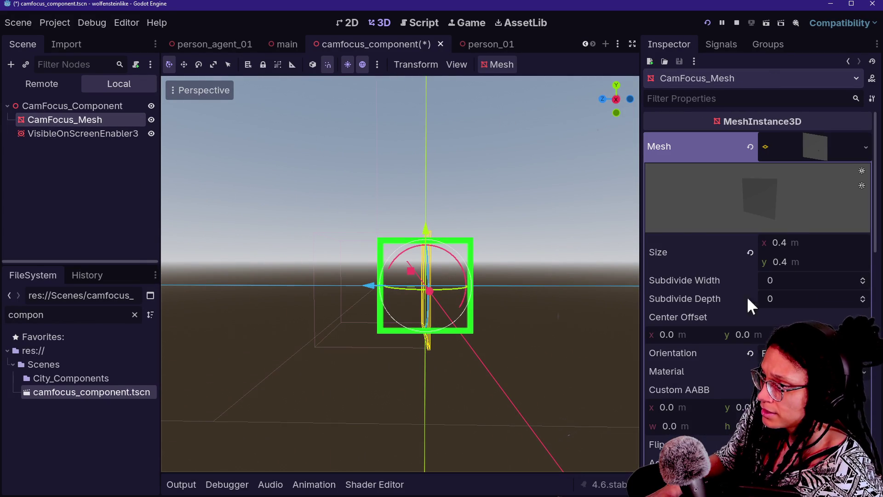
scroll(689, 341, down, 10)
scroll(689, 341, up, 5)
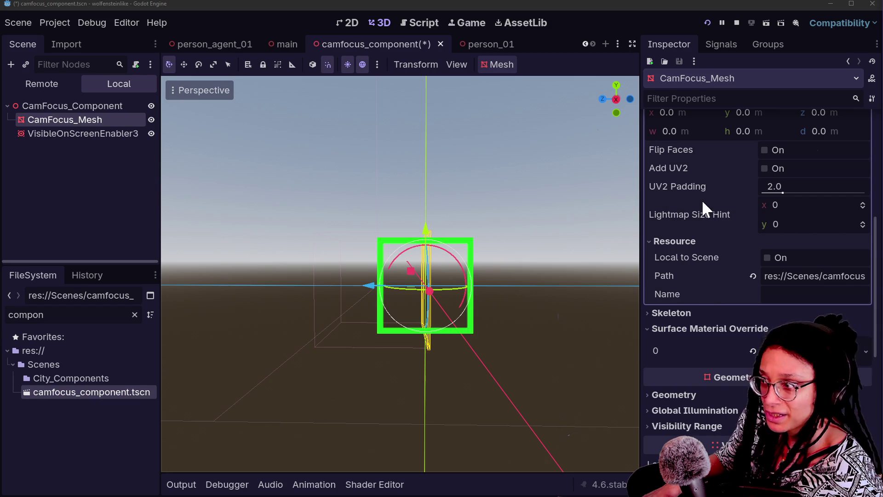
scroll(644, 223, up, 4)
scroll(643, 223, down, 9)
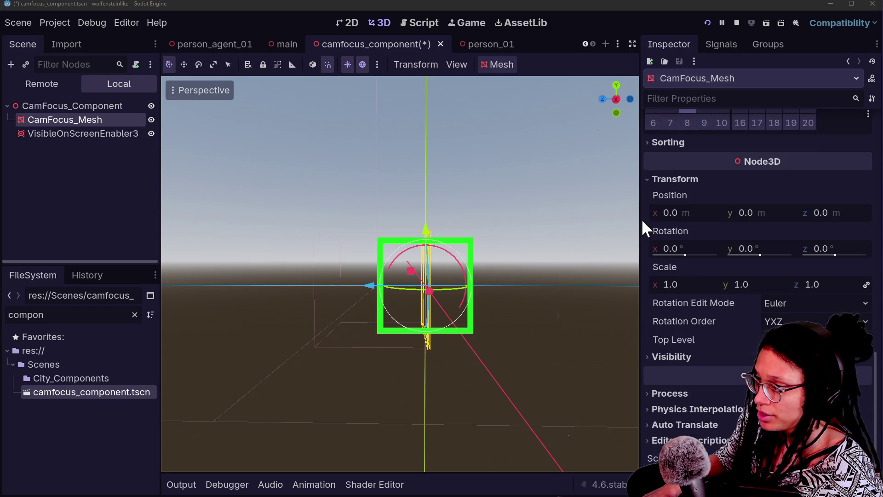
scroll(643, 223, up, 6)
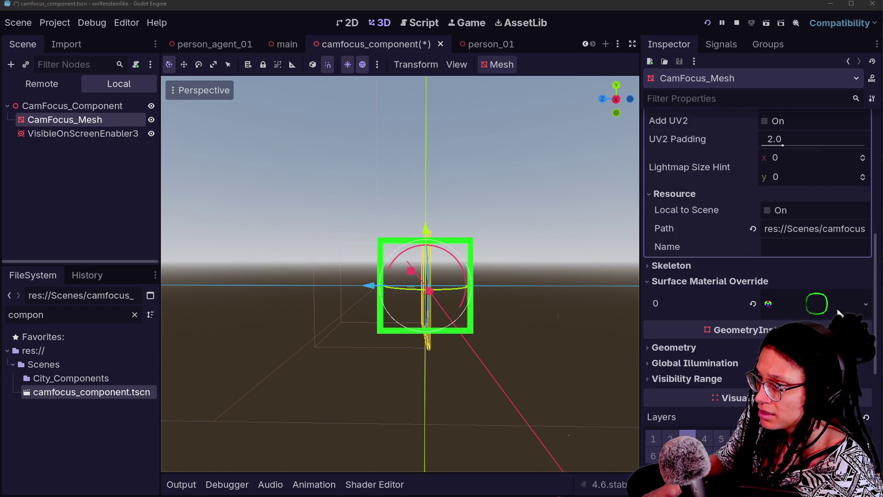
click(729, 302)
scroll(730, 302, down, 8)
scroll(728, 302, down, 5)
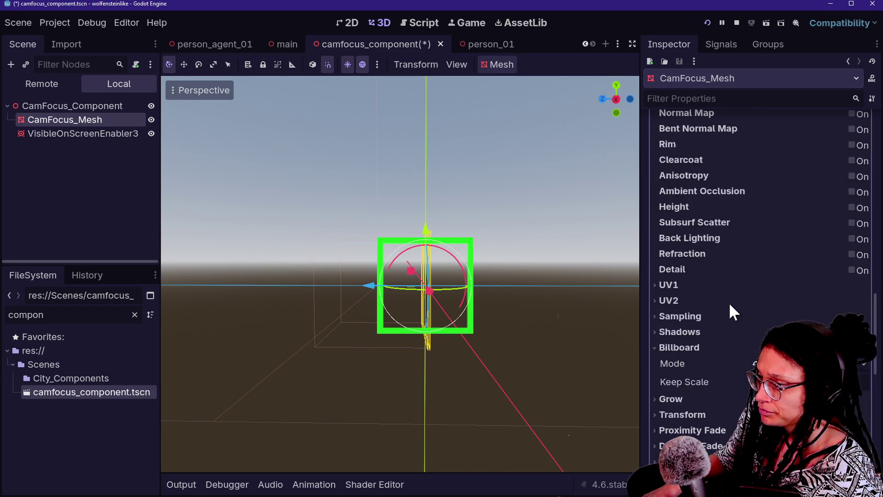
click(755, 269)
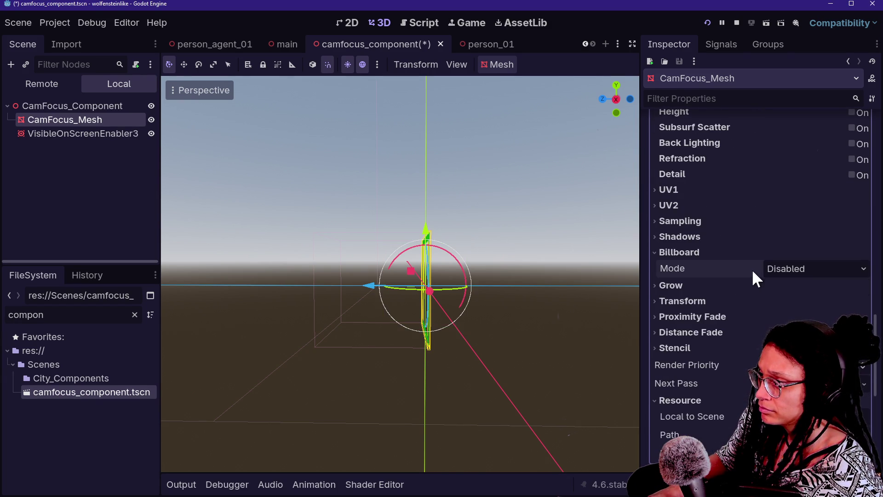
mouse_move(424, 305)
mouse_down()
mouse_move(405, 294)
mouse_move(424, 304)
mouse_up()
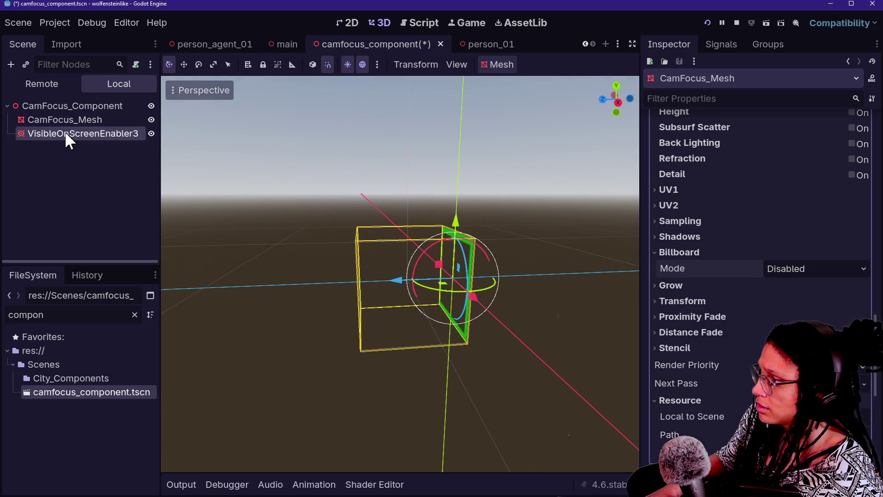
Centre the VisibleOnScreenEnabler3D's AABB at z -0.001 with a 0.002 m depth
click(64, 132)
drag(363, 261, 373, 267)
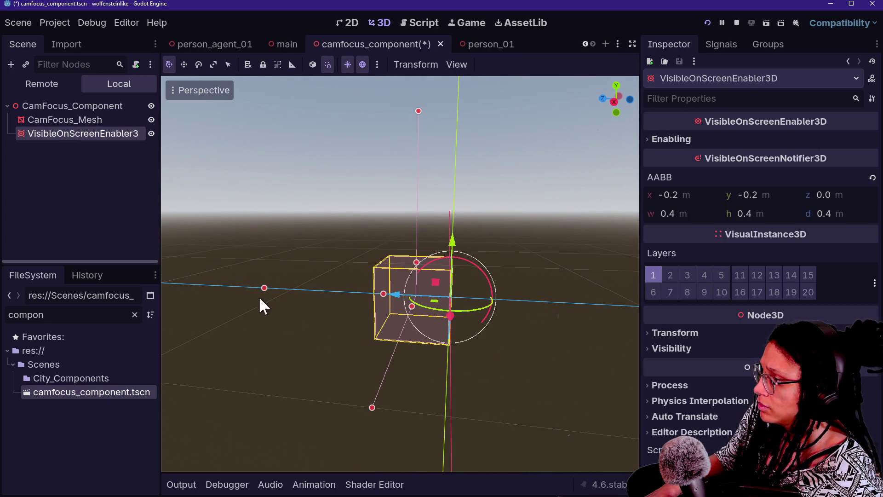
drag(264, 288, 267, 296)
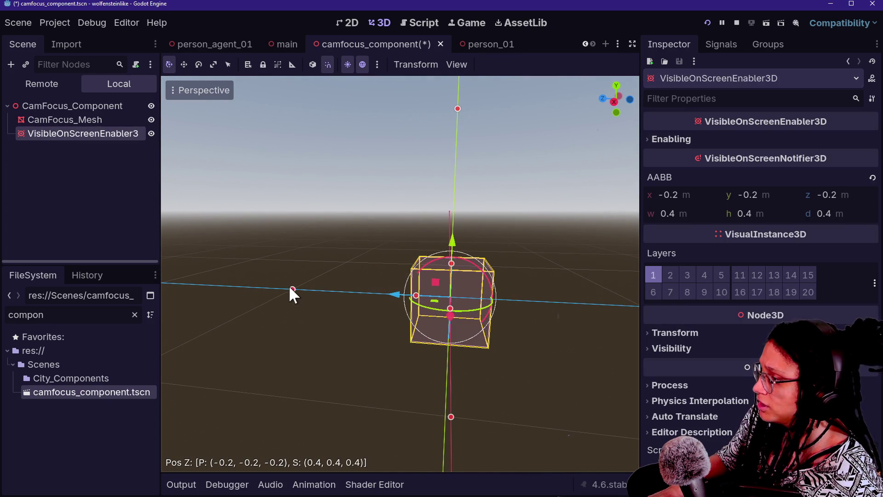
drag(481, 257, 465, 258)
mouse_move(483, 294)
mouse_down()
mouse_move(479, 276)
mouse_move(489, 299)
mouse_up()
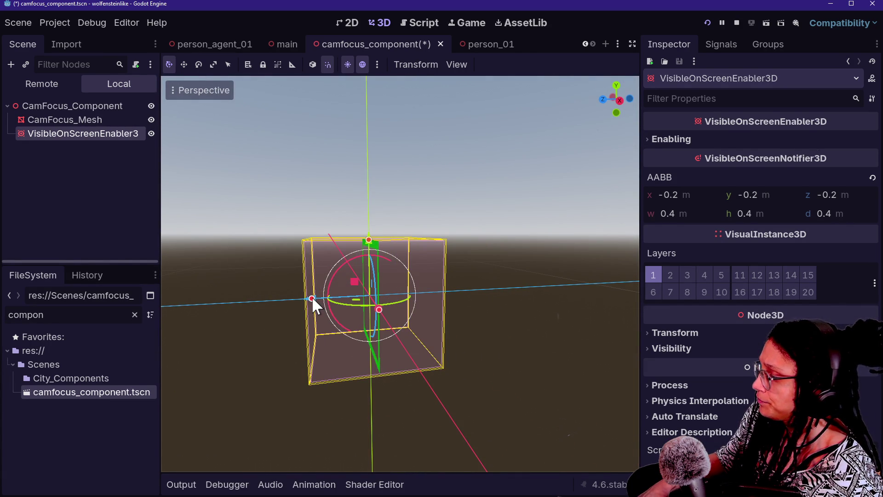
mouse_move(312, 298)
mouse_down()
mouse_move(323, 298)
mouse_move(284, 298)
mouse_move(413, 291)
mouse_move(391, 280)
mouse_move(460, 296)
mouse_move(322, 295)
mouse_move(412, 288)
mouse_up()
click(304, 150)
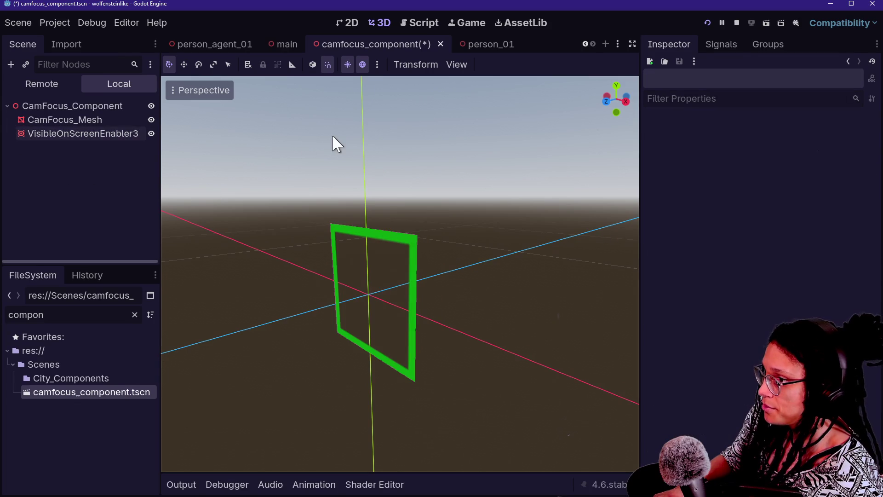
Save the CamFocus_Component scene and review the enabler and CamFocus_Mesh properties
key(ctrl+s)
click(83, 133)
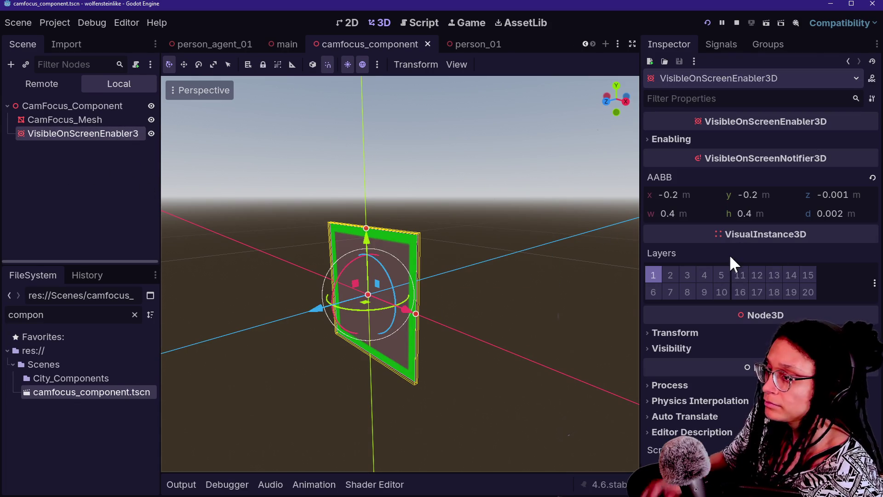
click(56, 121)
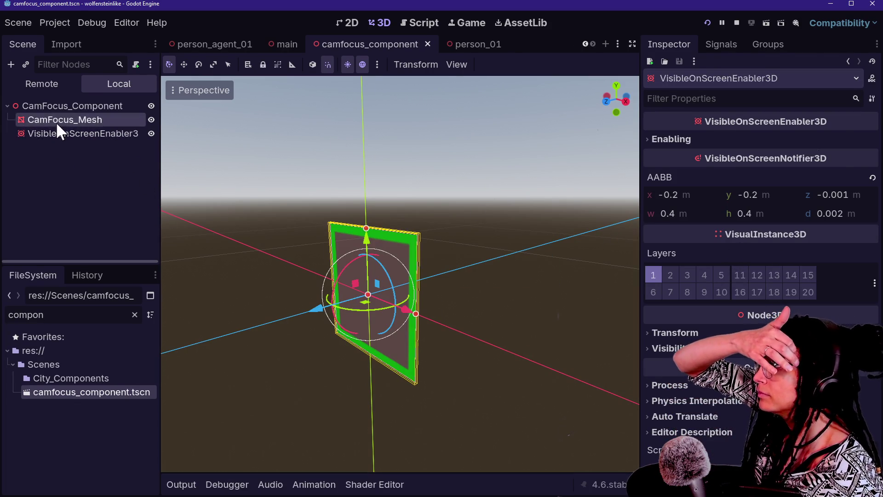
click(64, 134)
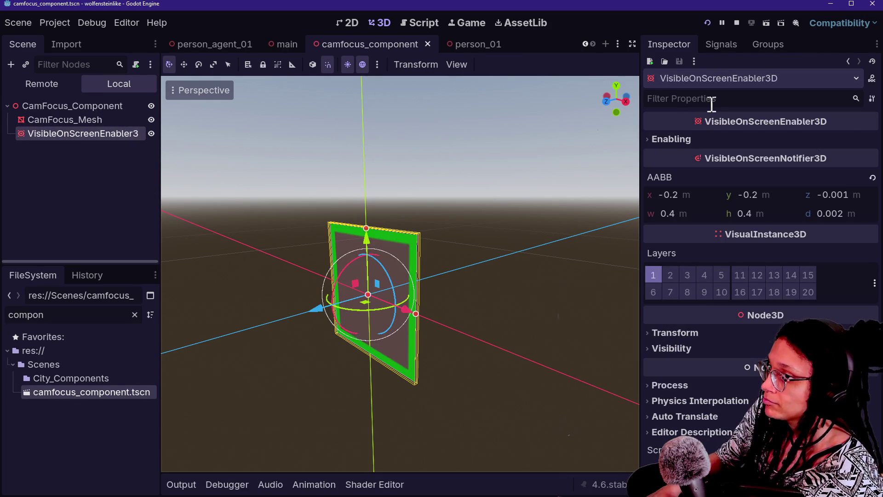
Keep the enabler's Enabling Mode at Inherit and run the game
click(673, 141)
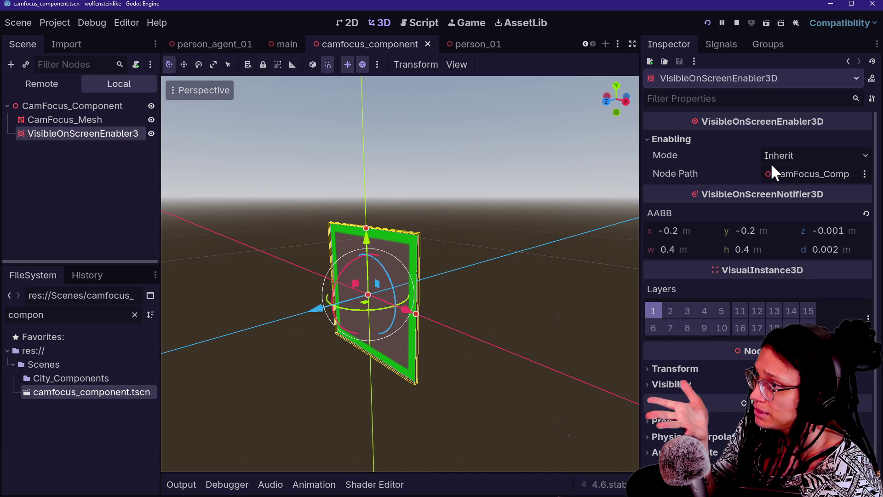
click(785, 157)
click(787, 157)
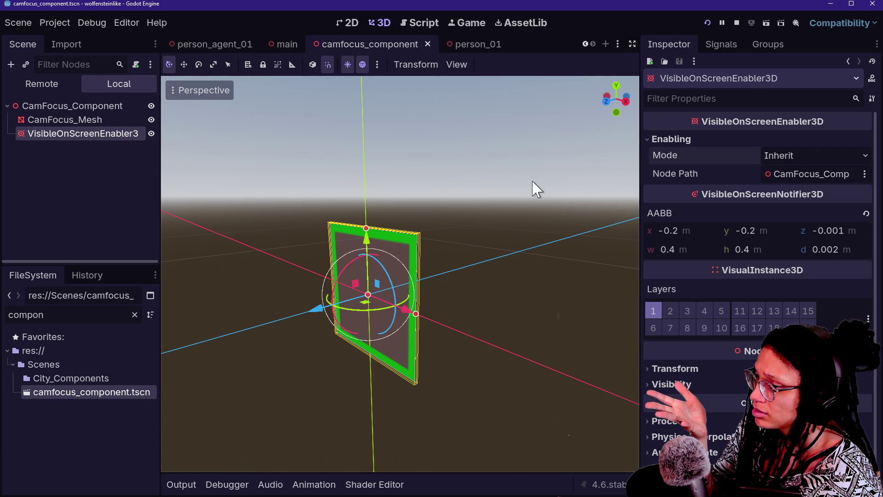
click(707, 22)
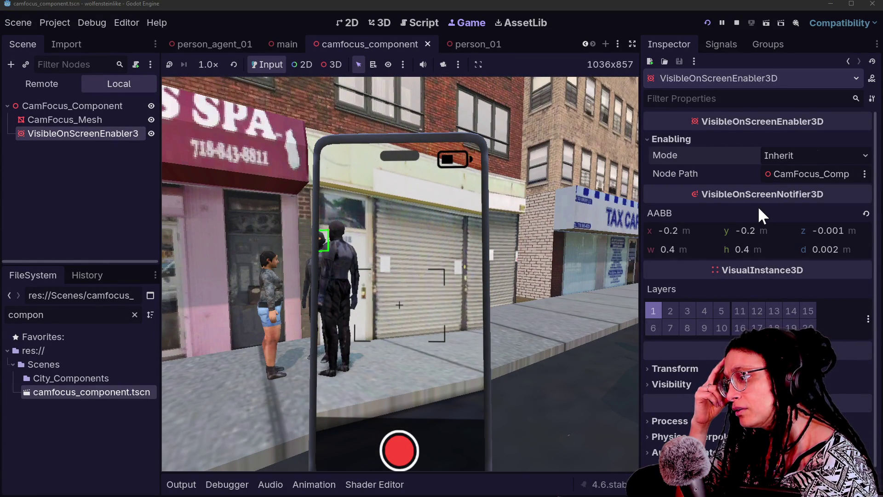
Toggle the enabler's visibility layer 1 off and back on, leaving it unchanged
scroll(757, 206, down, 1)
scroll(758, 206, up, 1)
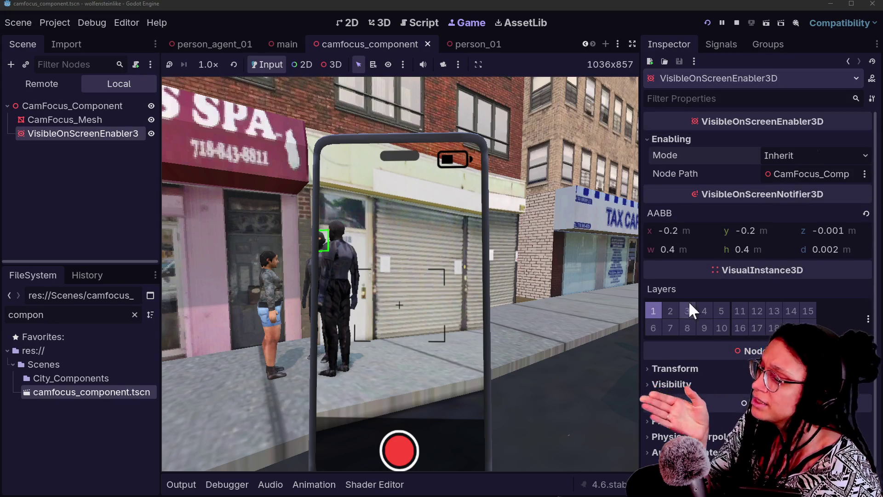
click(652, 304)
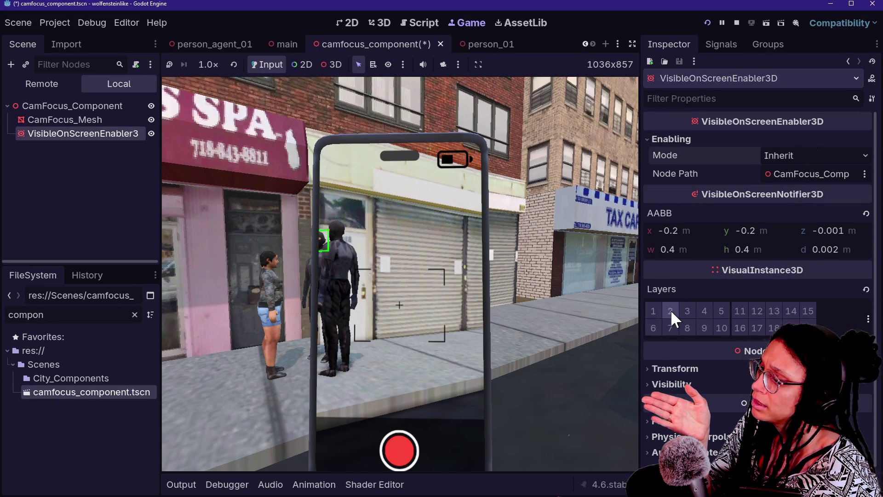
click(657, 309)
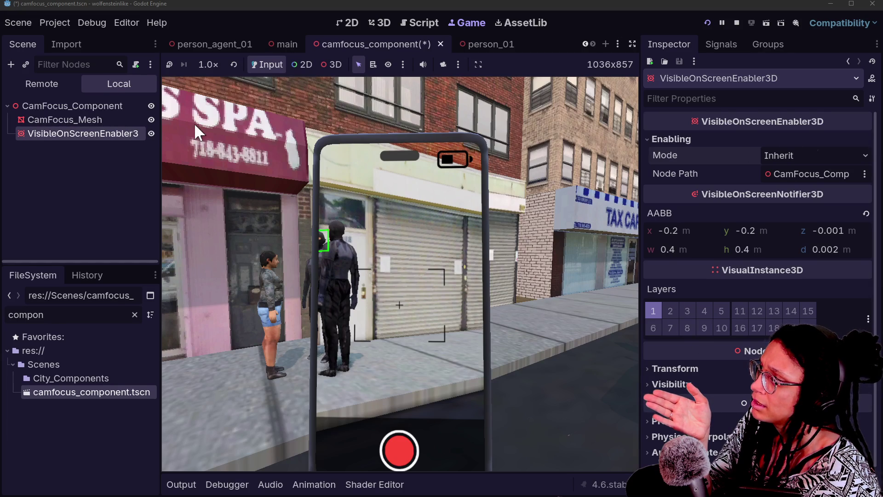
Review CamFocus_Component and CamFocus_Mesh, stop the game, and save the scene
click(97, 105)
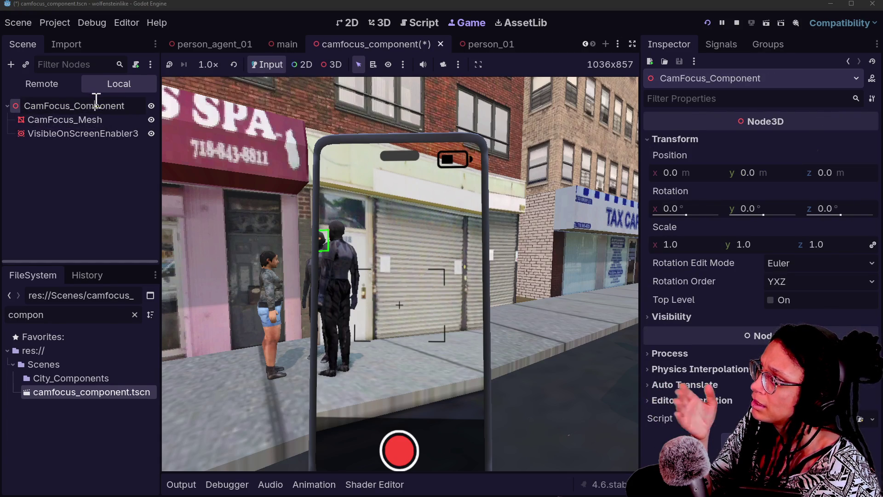
click(100, 119)
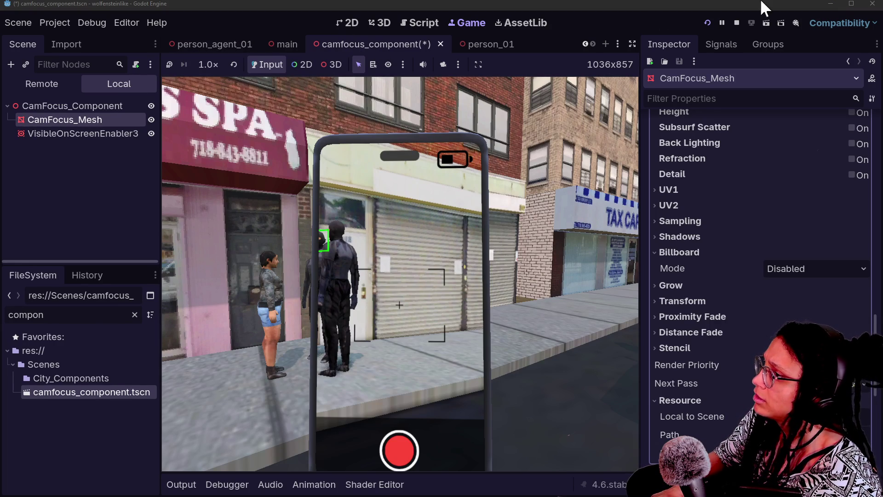
click(738, 22)
key(ctrl+s)
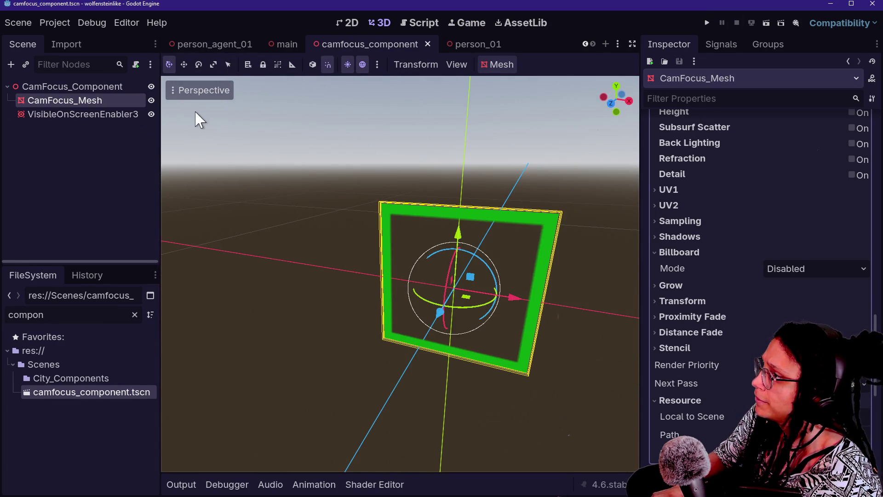
click(83, 114)
click(451, 46)
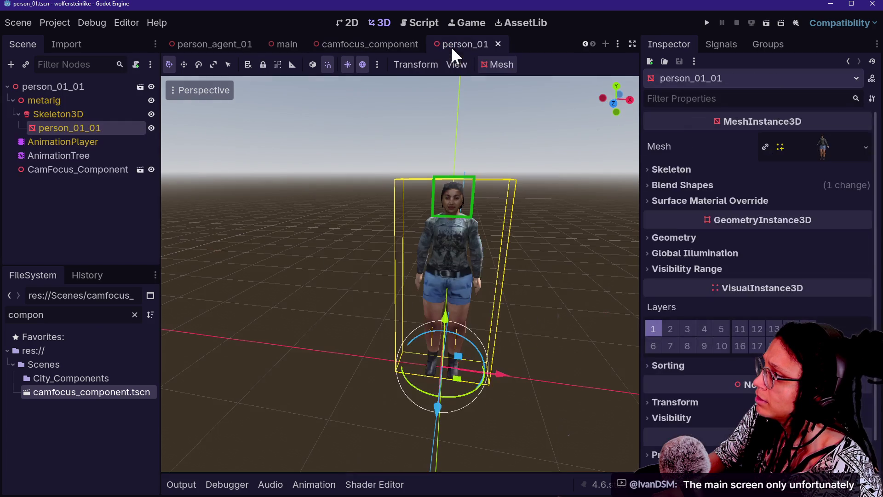
click(64, 194)
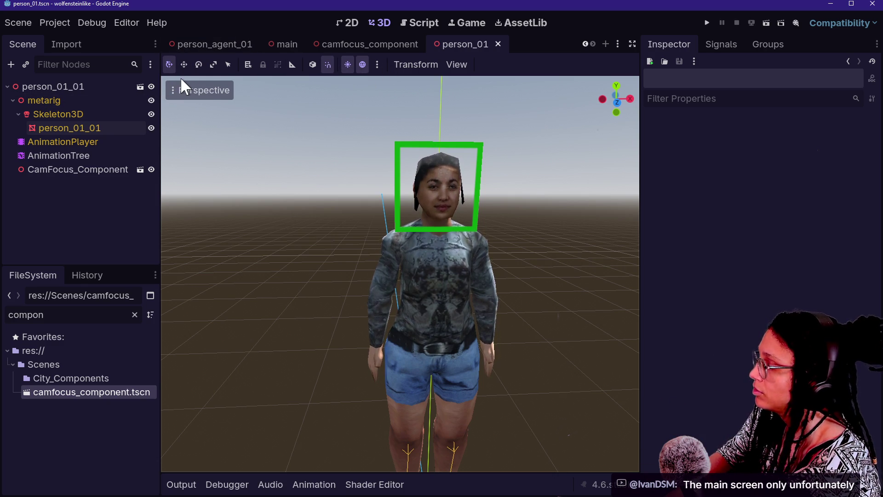
click(197, 42)
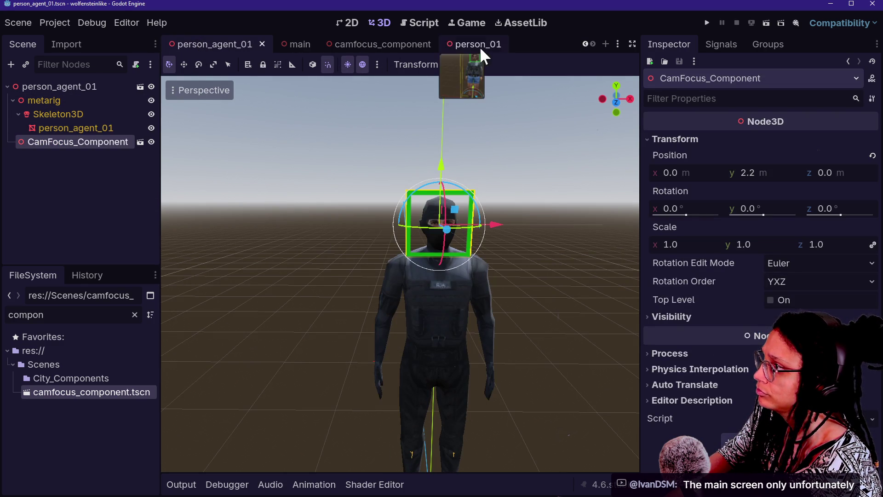
click(479, 44)
click(401, 45)
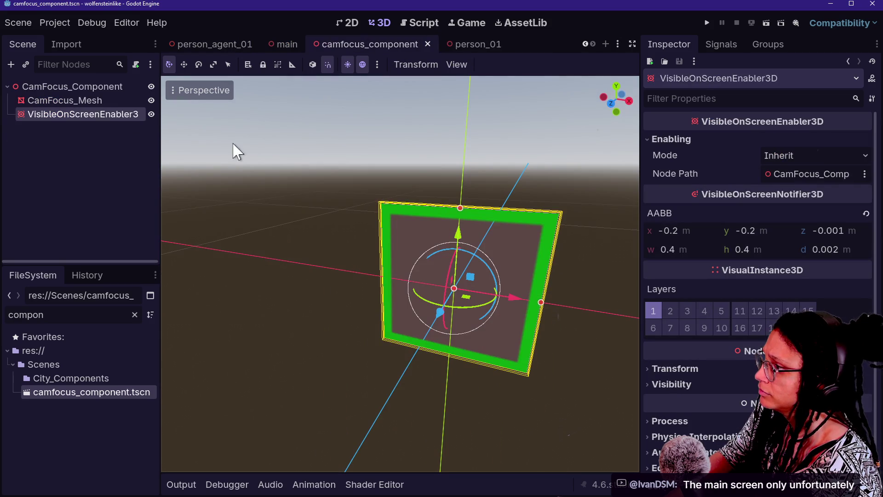
scroll(734, 159, down, 1)
scroll(734, 159, up, 1)
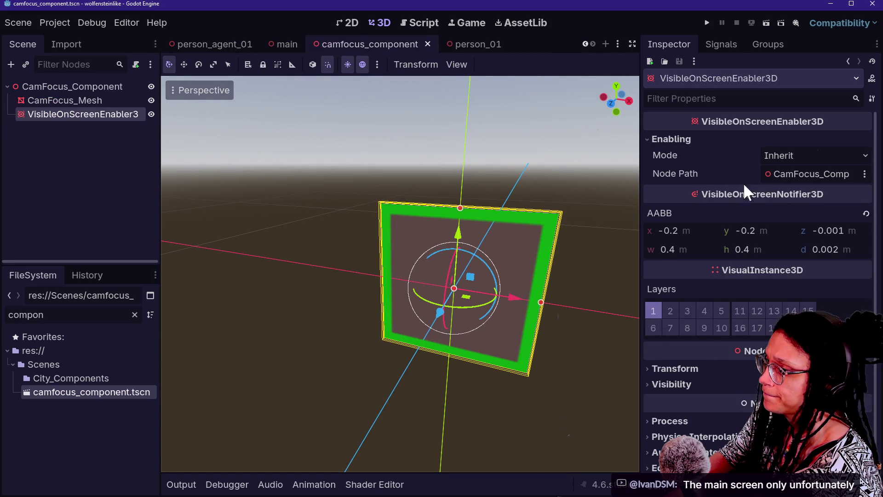
Run the game again
scroll(692, 264, down, 1)
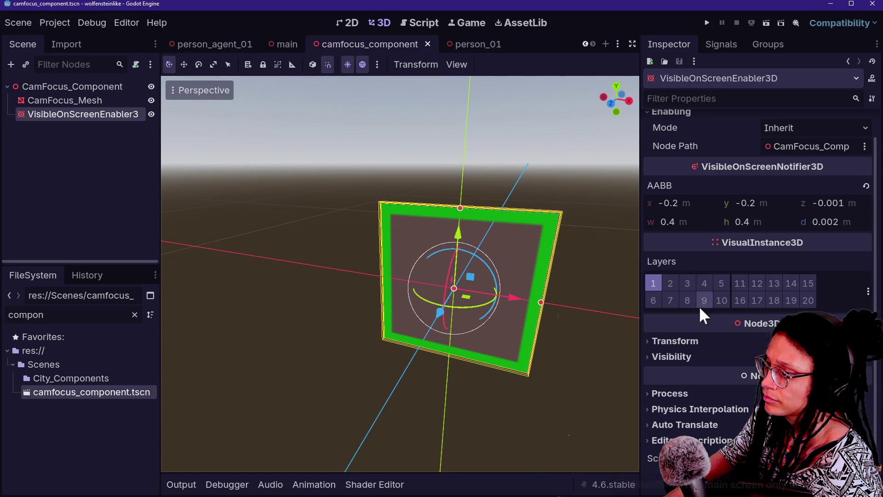
click(467, 23)
click(420, 22)
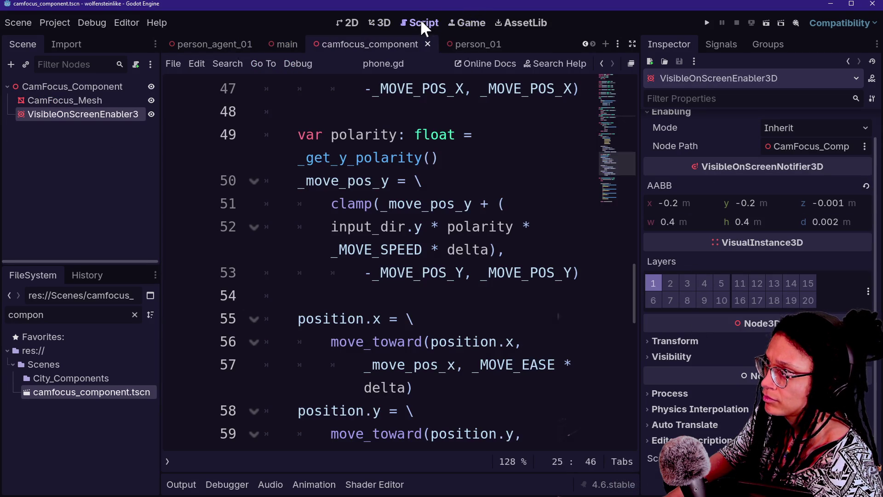
click(705, 25)
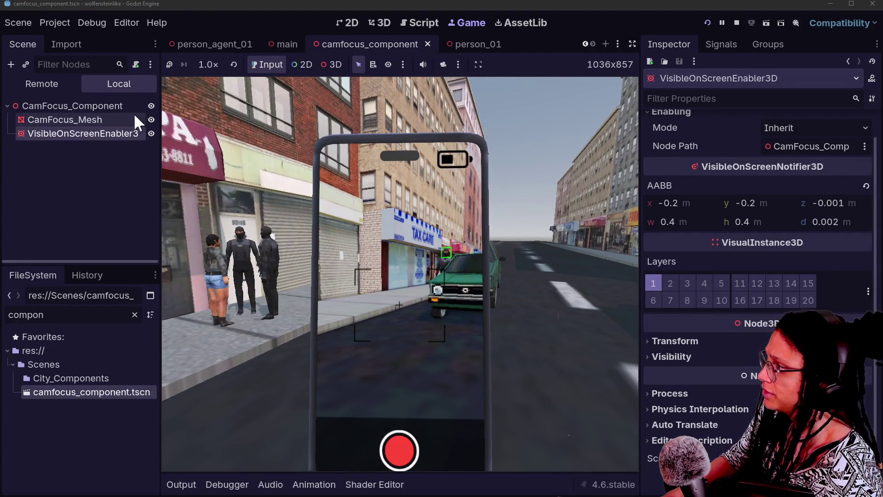
Select CamFocus_Mesh and review its material shading and Albedo settings
click(69, 119)
click(392, 90)
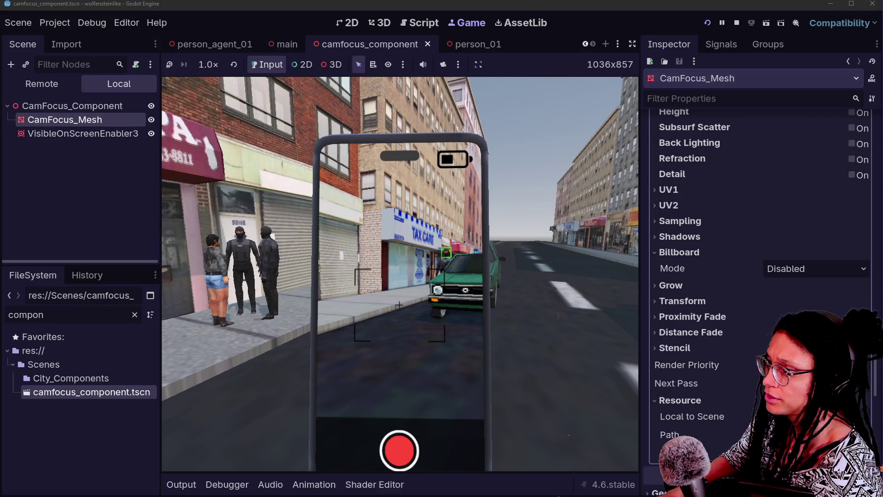
scroll(746, 182, down, 10)
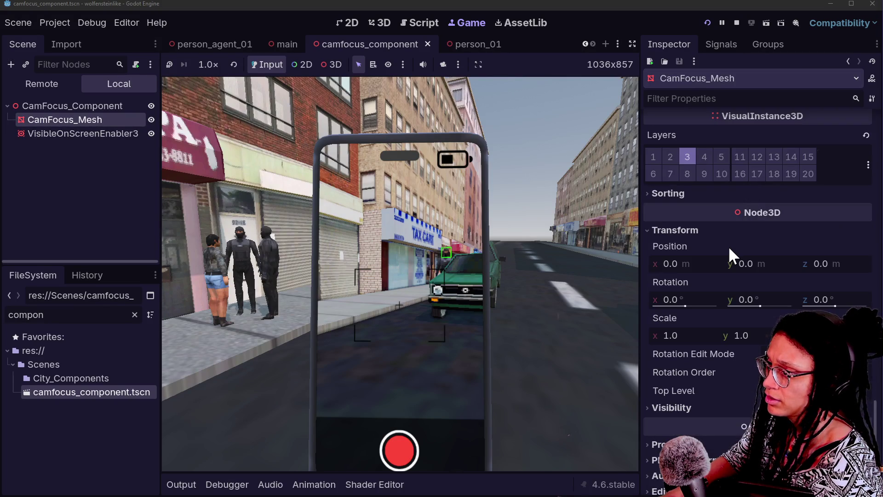
scroll(728, 245, down, 2)
scroll(721, 374, up, 15)
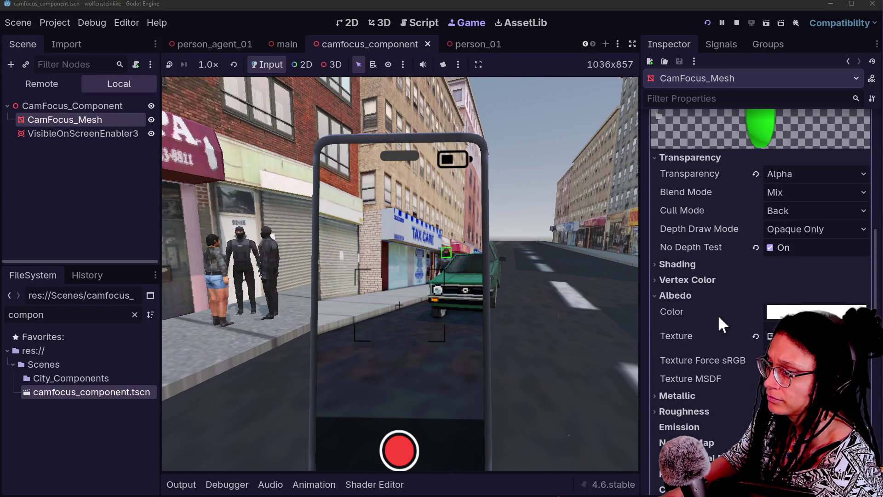
scroll(719, 314, down, 5)
click(718, 314)
click(718, 314)
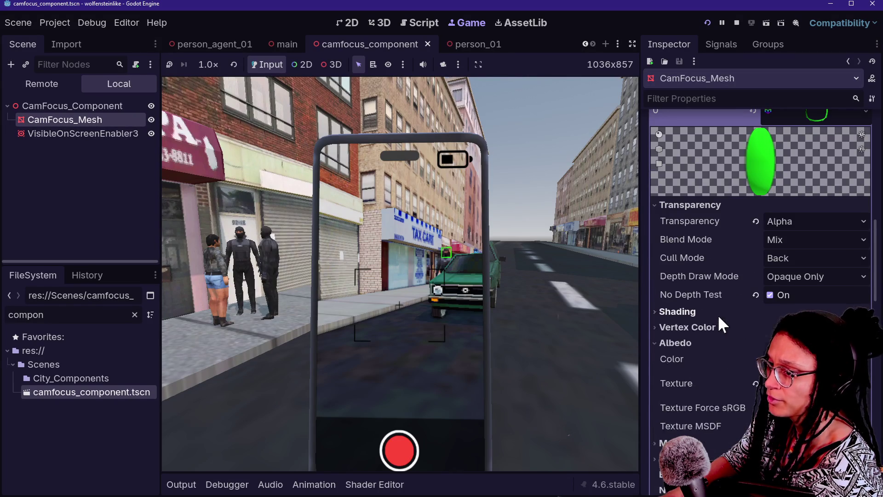
scroll(715, 303, down, 1)
click(712, 295)
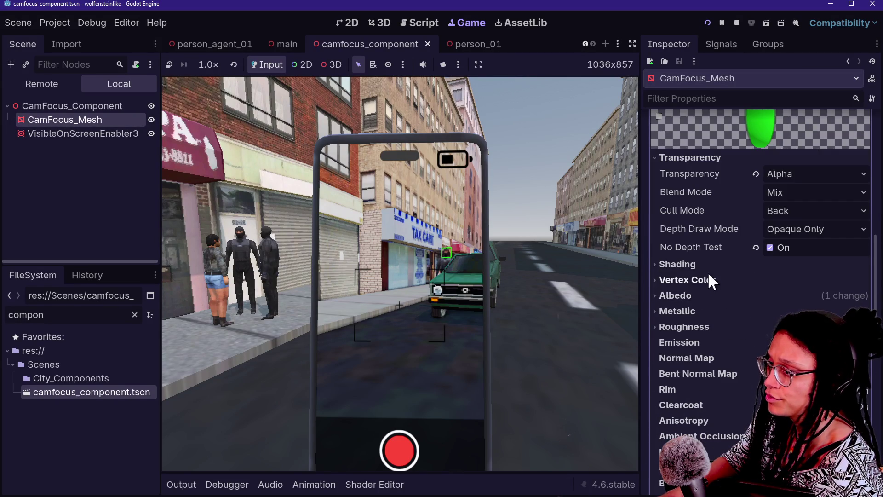
click(725, 295)
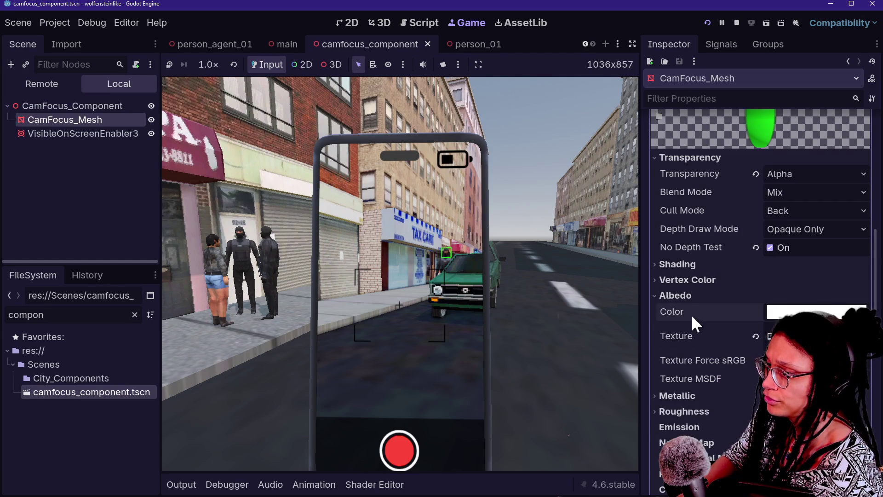
Enable visual layer 1 on CamFocus_Mesh alongside layer 3
scroll(693, 322, down, 1)
scroll(692, 312, down, 2)
scroll(694, 299, down, 10)
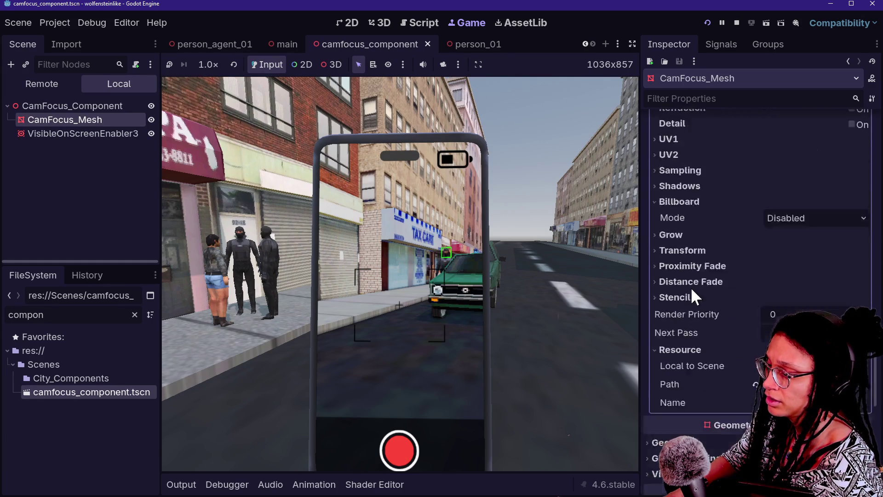
scroll(691, 286, up, 7)
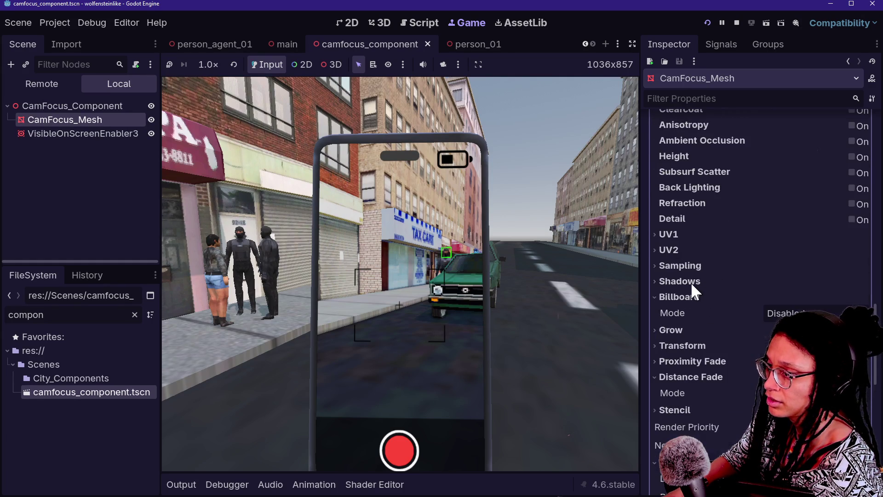
click(696, 299)
scroll(696, 299, up, 6)
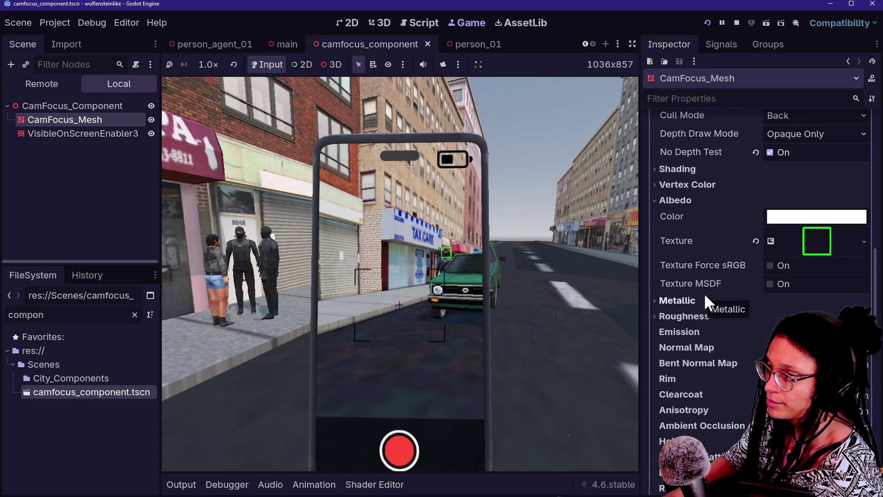
scroll(736, 329, down, 6)
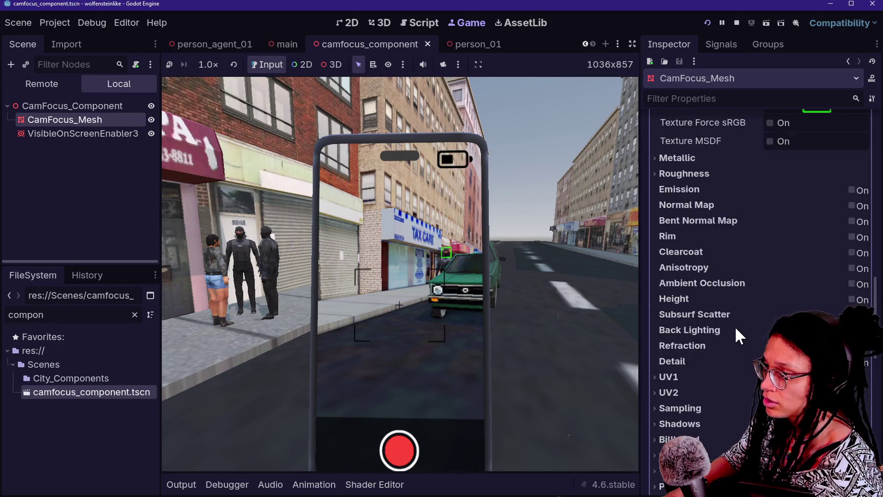
scroll(736, 328, down, 2)
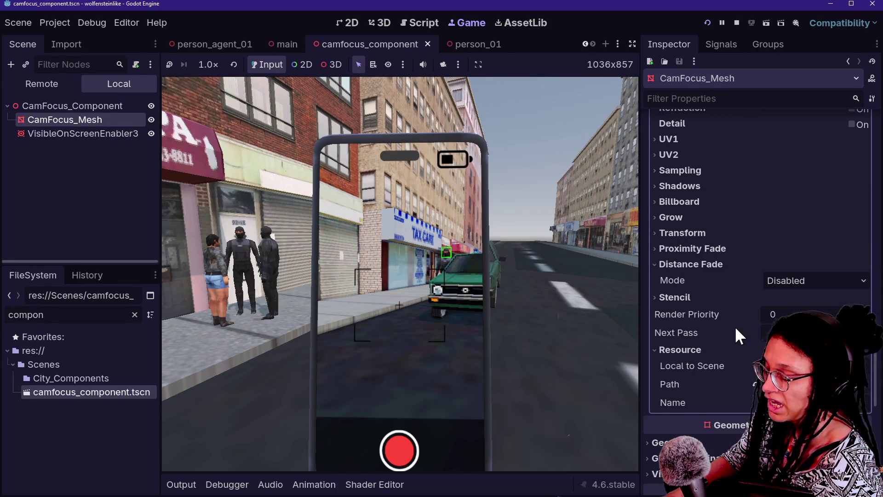
scroll(735, 326, down, 2)
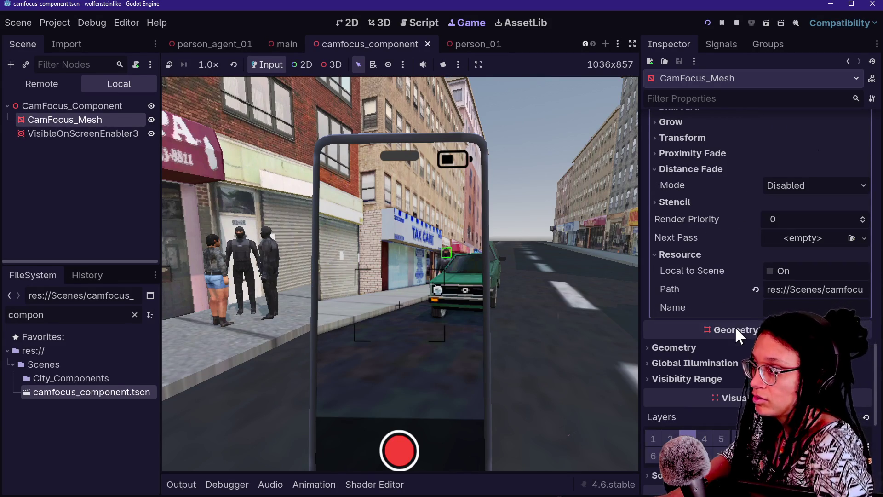
scroll(666, 414, down, 1)
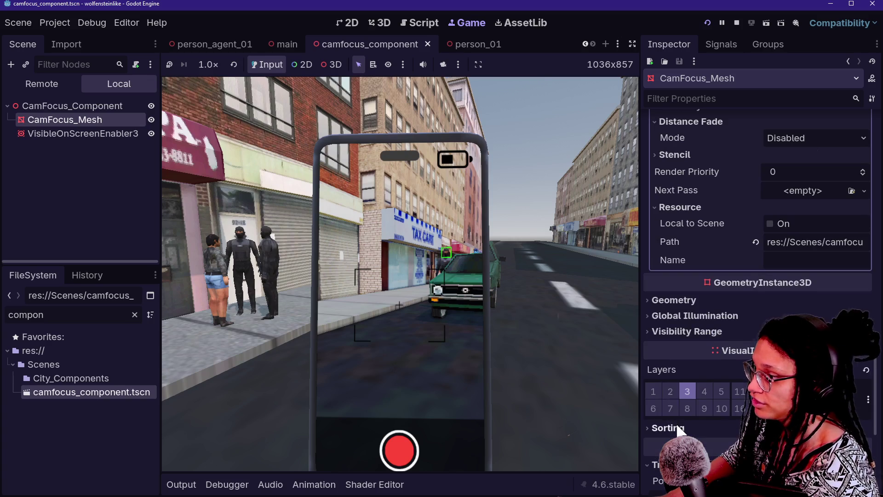
click(651, 386)
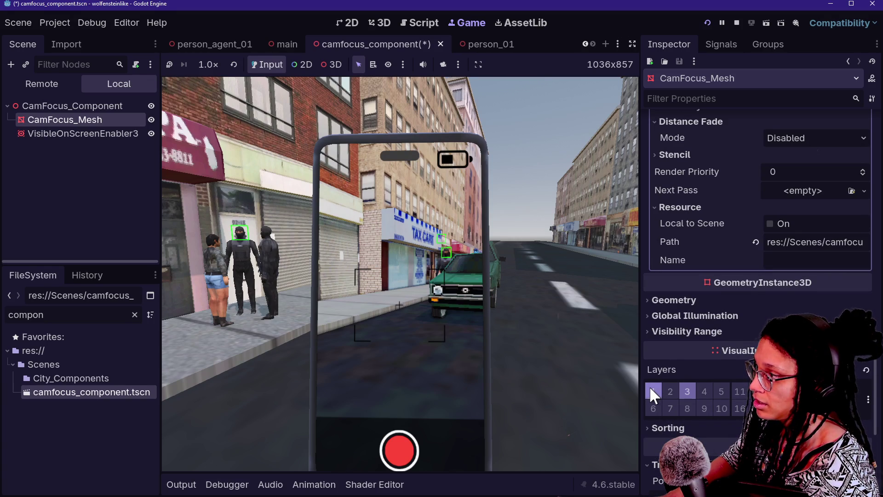
Walk toward the green car and the sidewalk agent to check the frames, then stop
click(382, 250)
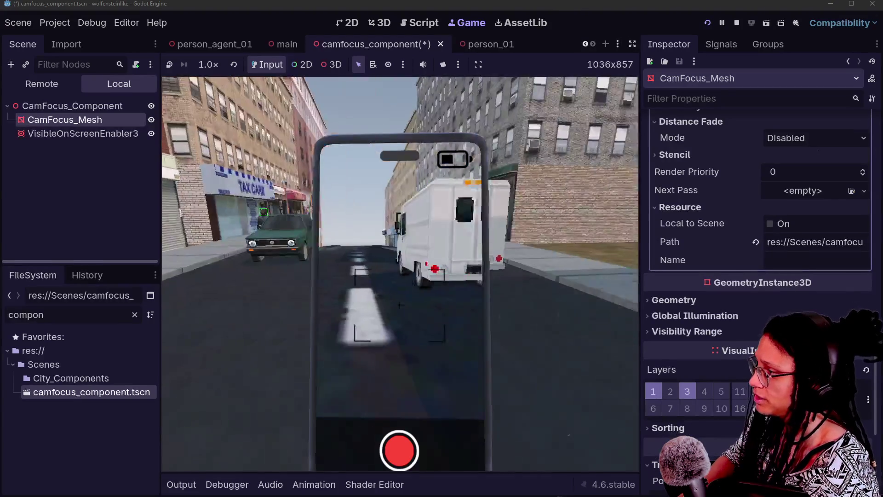
key(w)
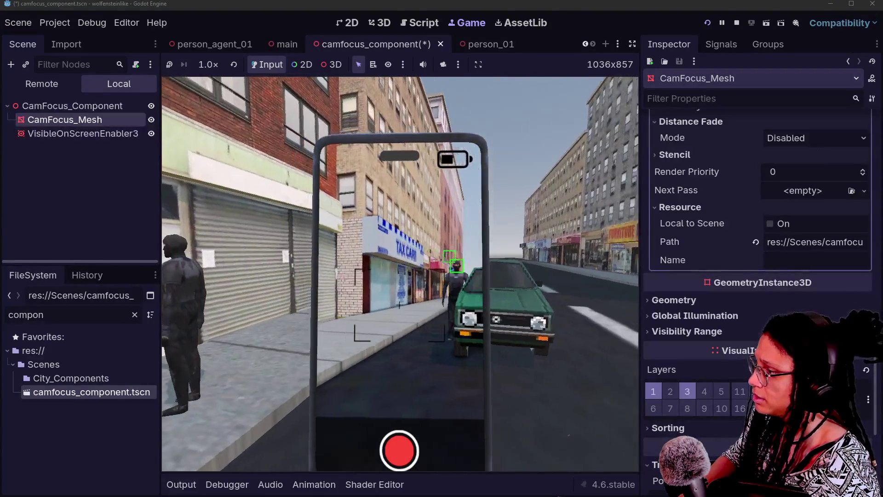
key(w)
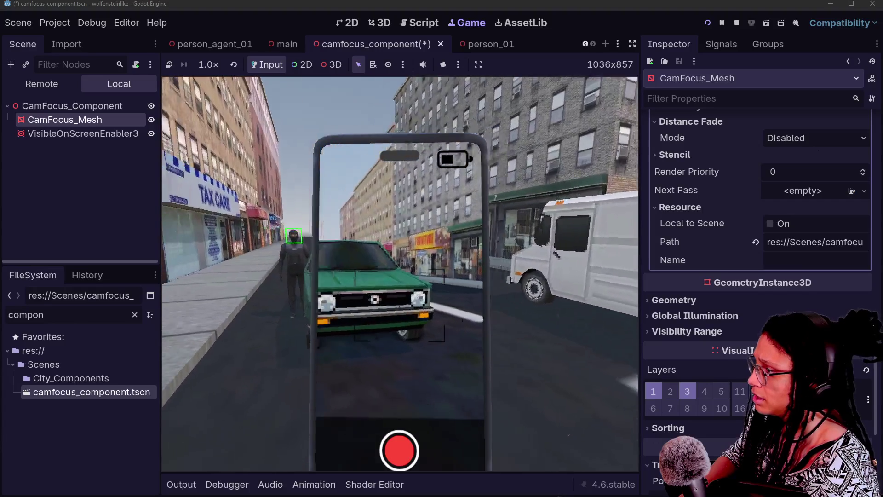
key(d)
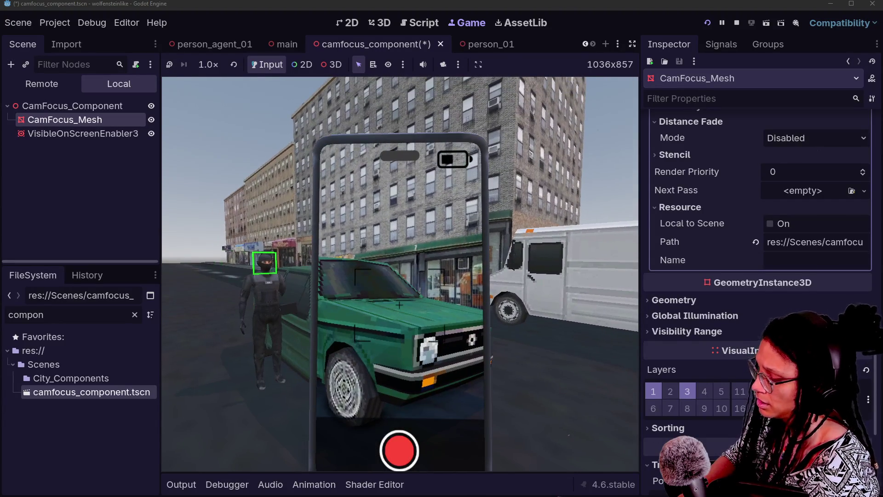
key(a)
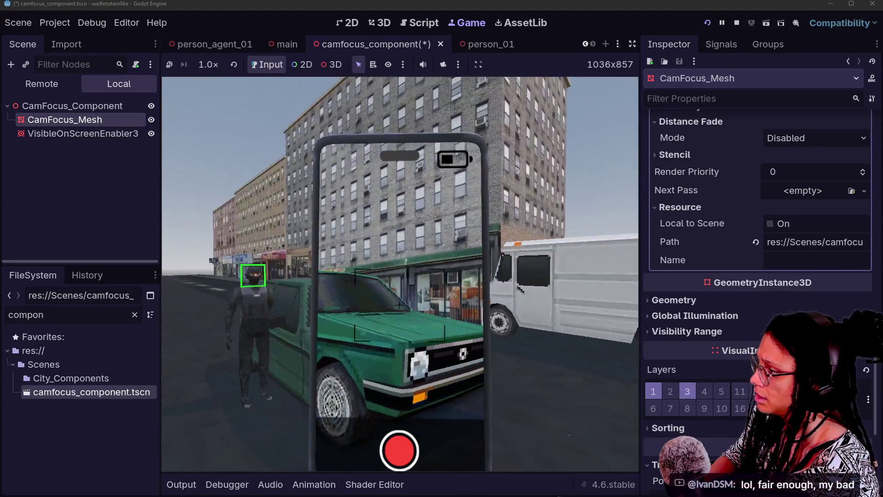
key(d)
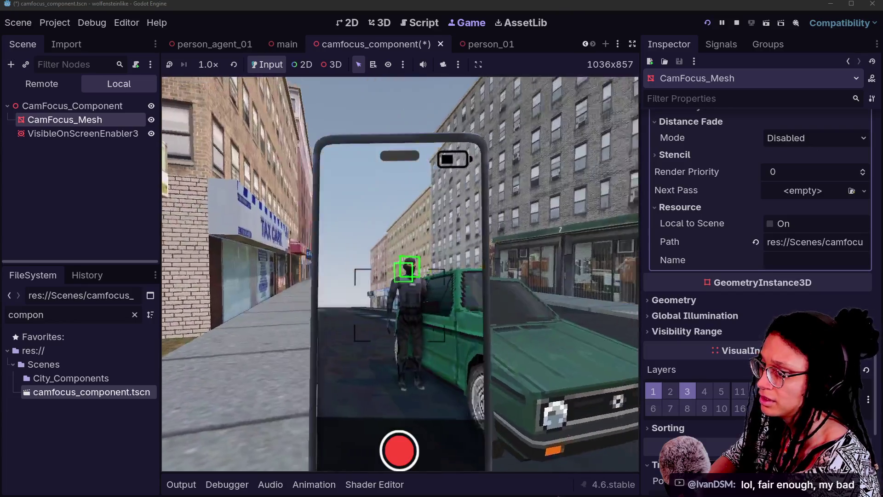
key(w)
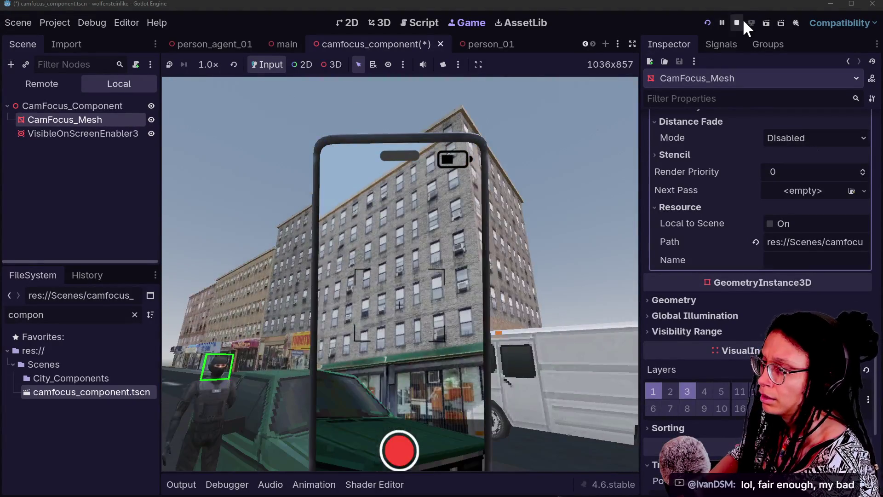
click(738, 22)
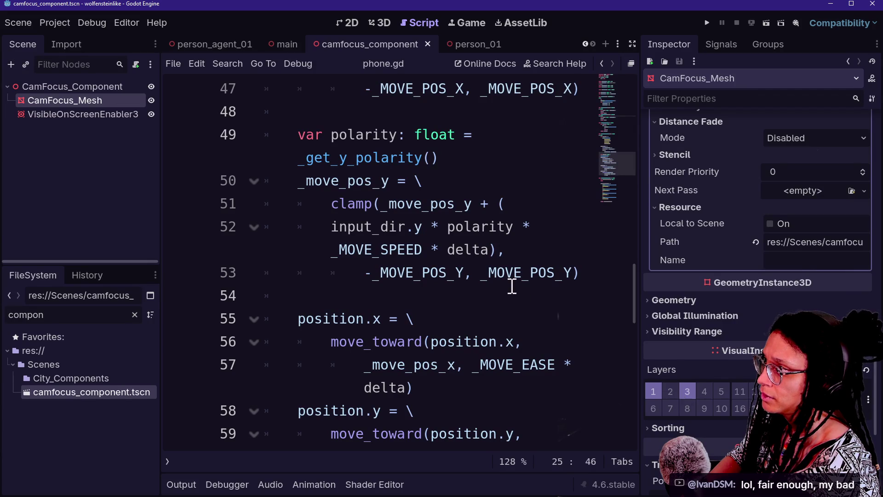
Select CamFocus_Component in person_agent_01 and run the game to see frames on agents
click(468, 49)
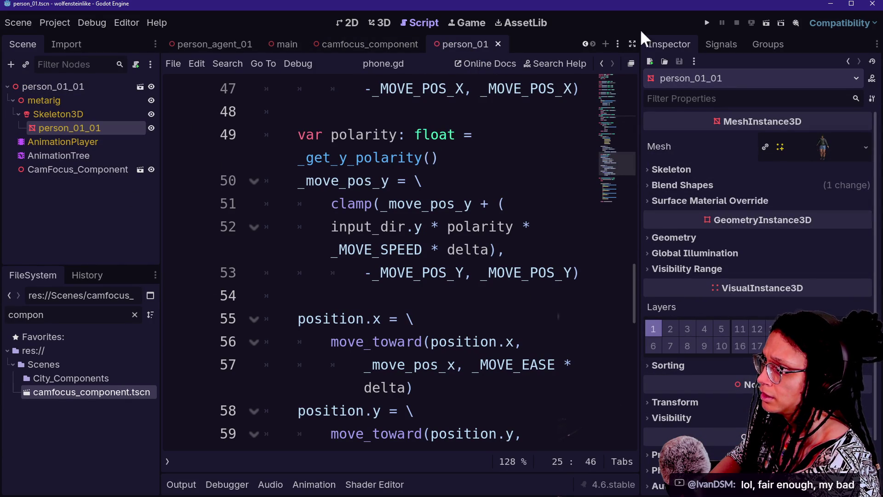
click(229, 42)
click(98, 142)
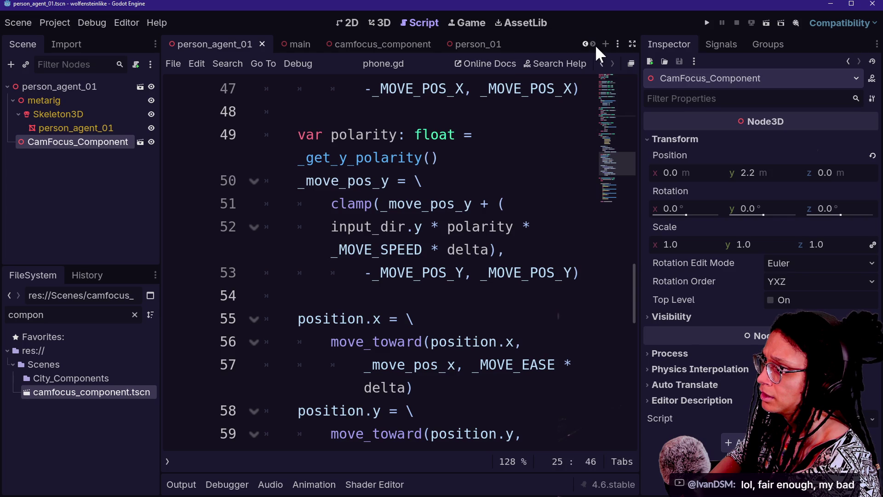
click(706, 24)
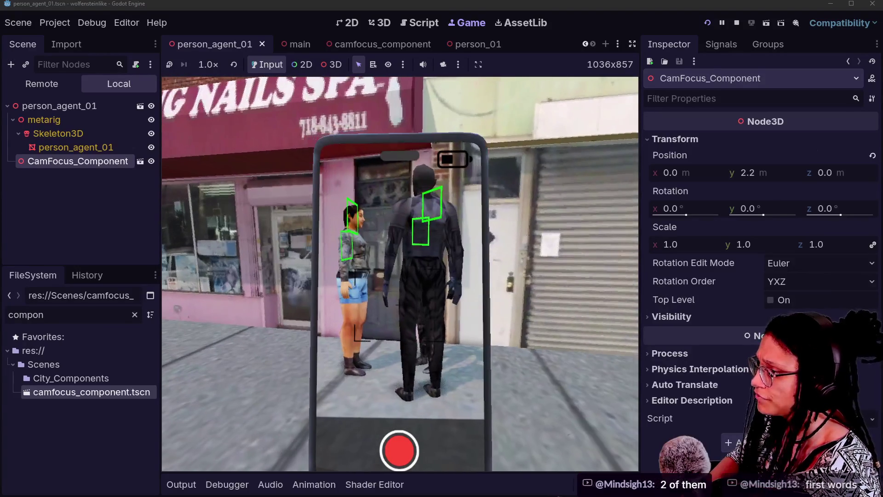
click(408, 16)
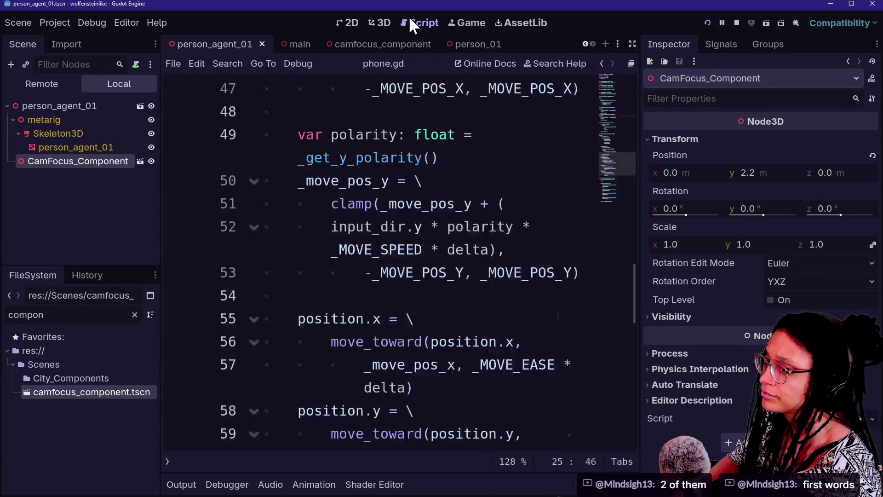
Set CamFocus_Mesh's material Billboard Mode back to Enabled and run the game to test
click(373, 23)
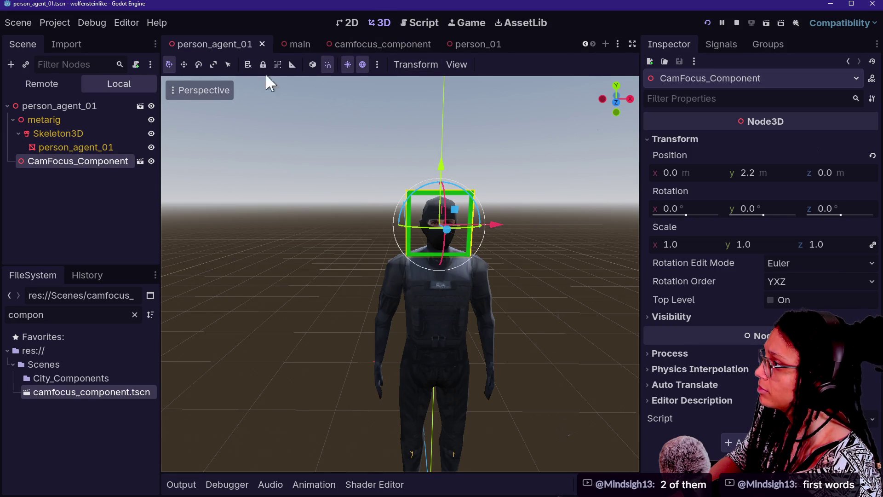
click(139, 161)
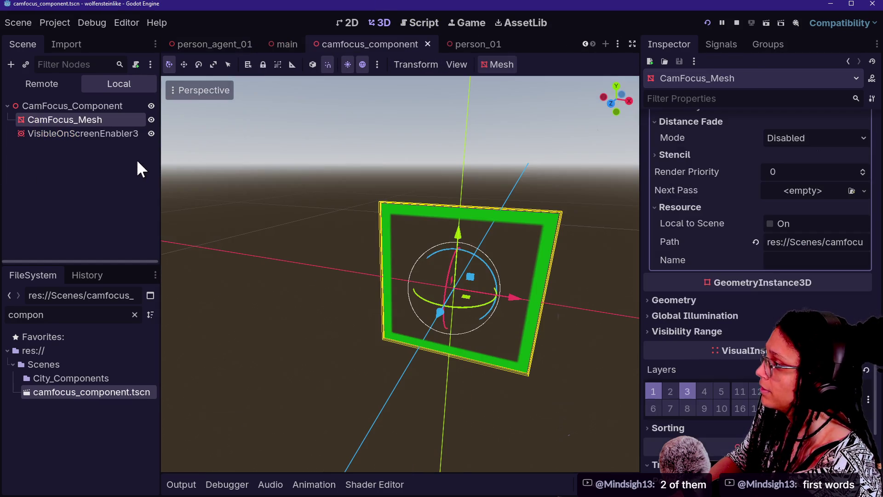
scroll(742, 252, up, 5)
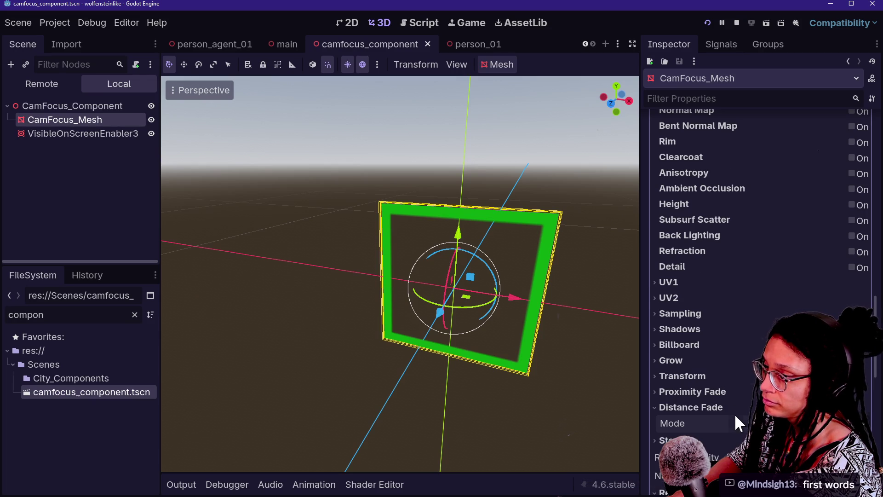
scroll(734, 413, down, 4)
scroll(731, 391, up, 2)
click(736, 297)
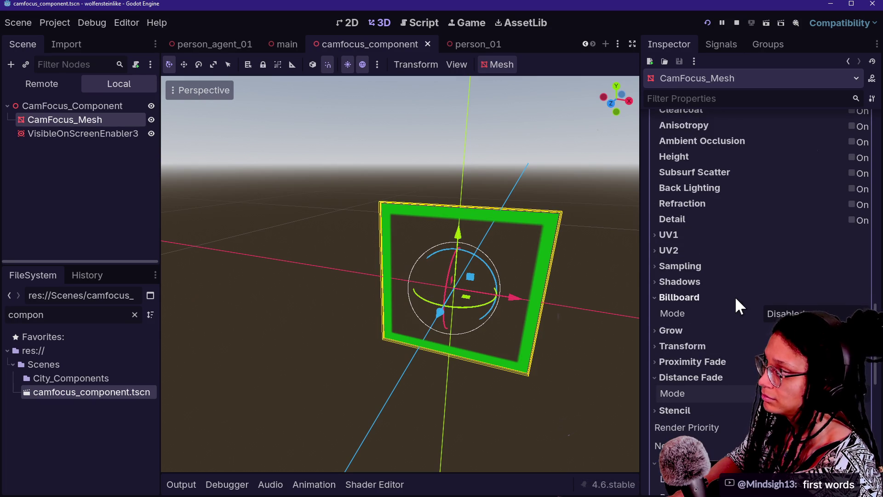
click(733, 297)
click(746, 300)
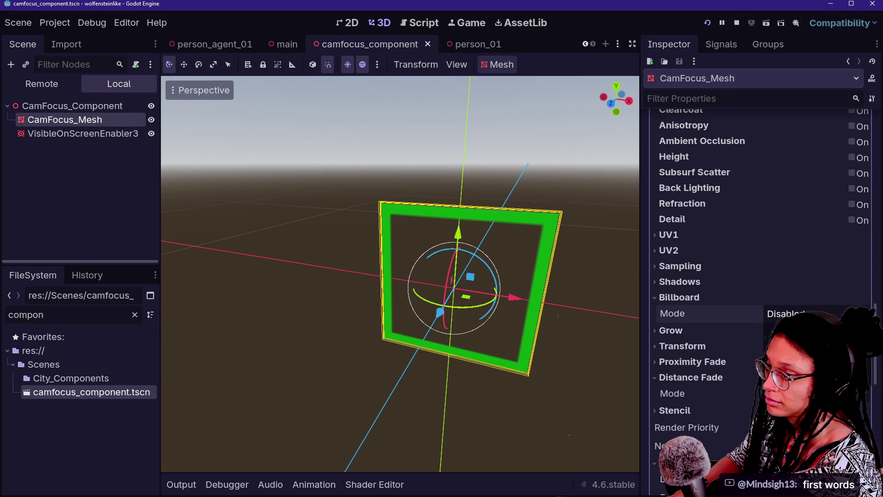
click(787, 341)
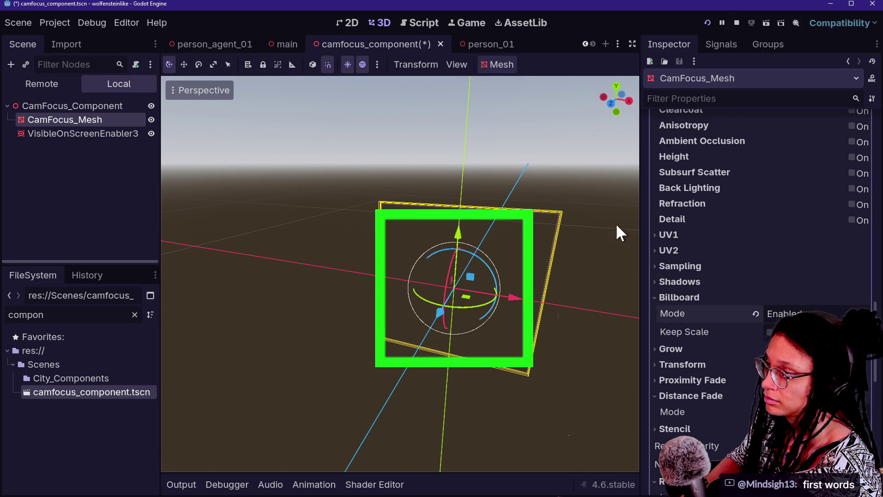
click(707, 23)
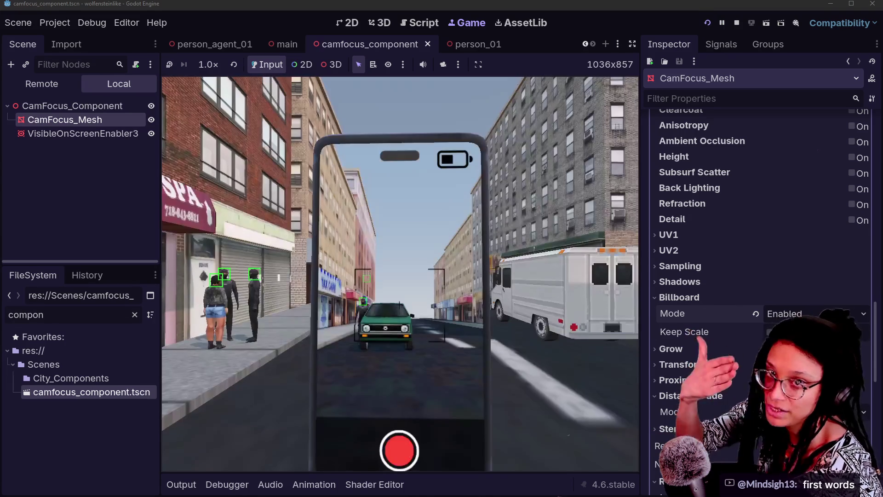
In the running game, look around the storefront and walk forward along the sidewalk
key(Left)
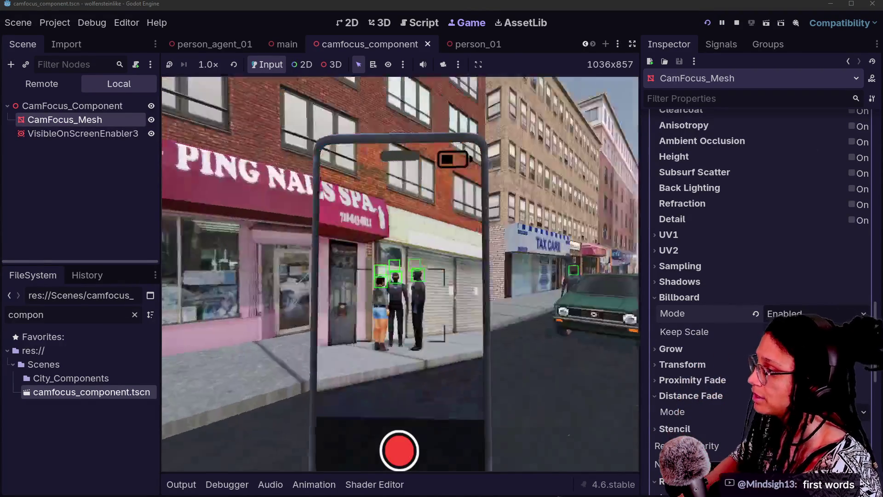
key(Right)
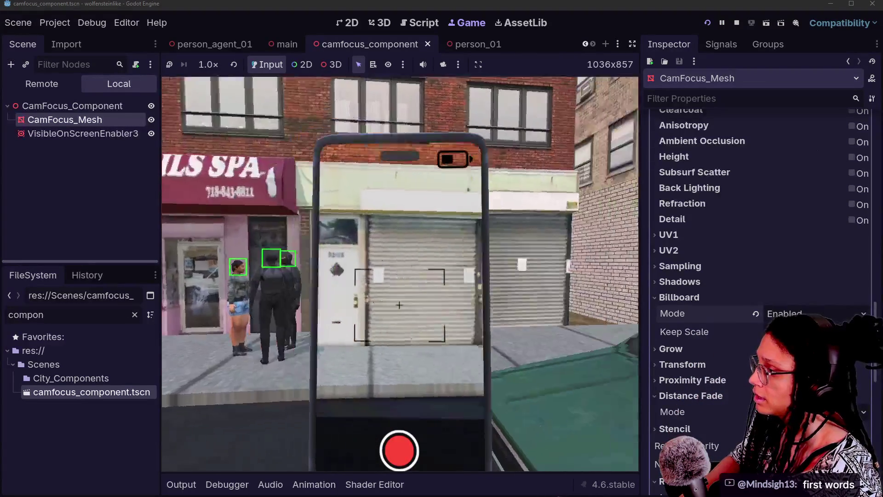
key(Left)
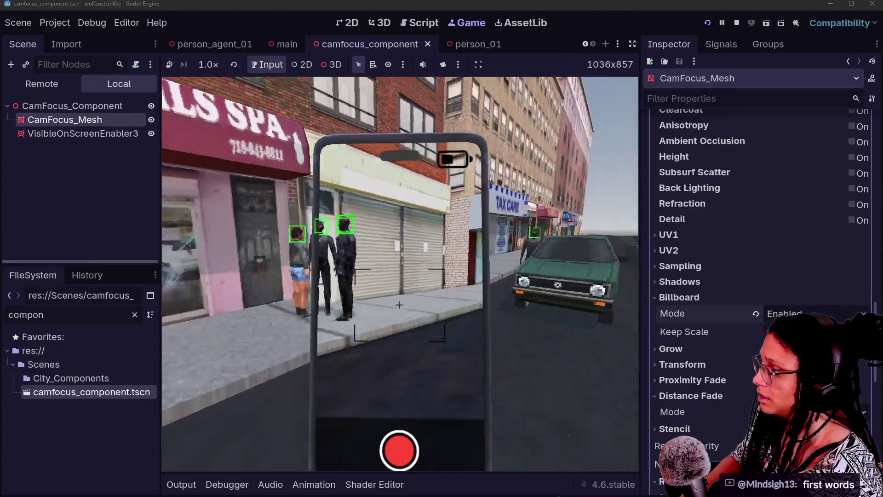
key(Right)
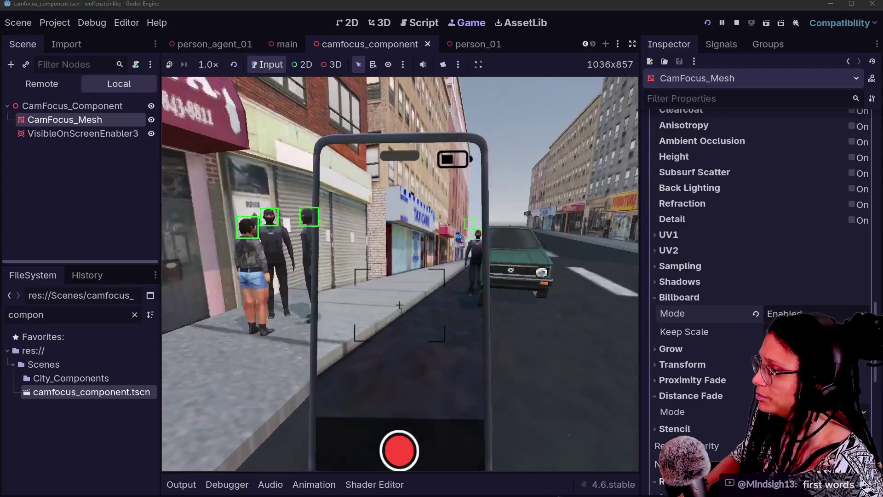
key(Up)
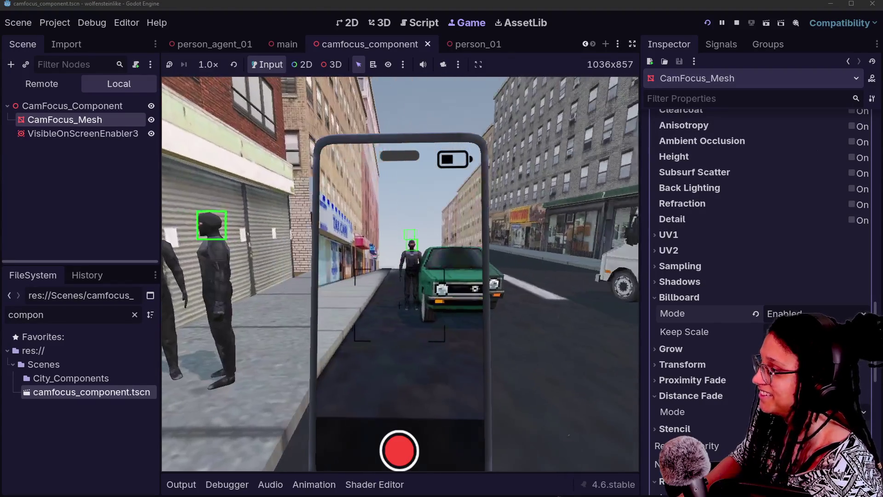
key(Up)
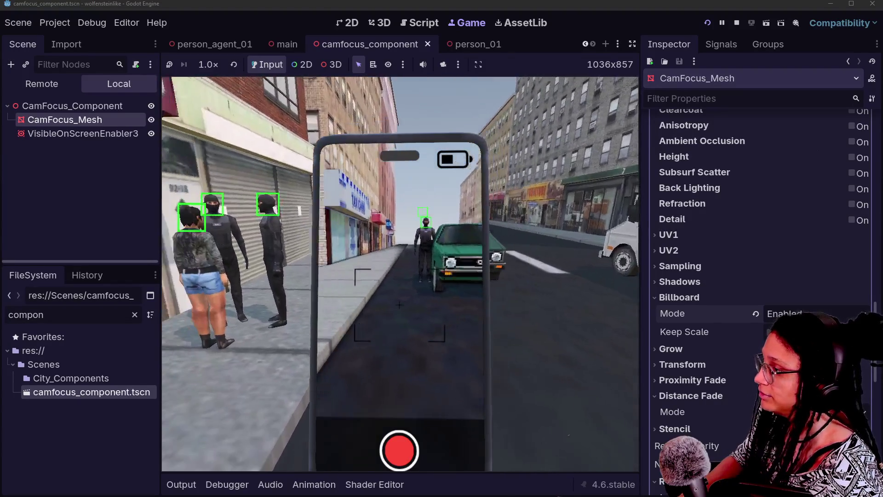
key(Right)
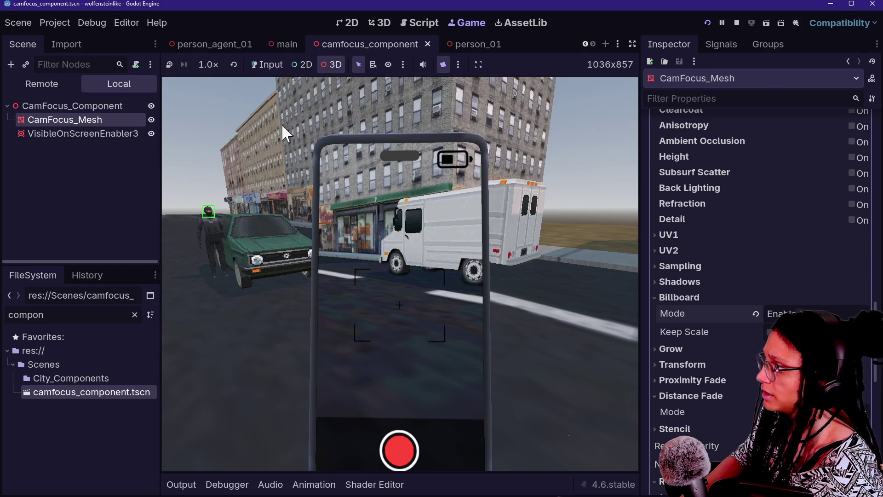
Return to the in-game phone camera view and walk toward the masked characters
click(283, 145)
key(Left)
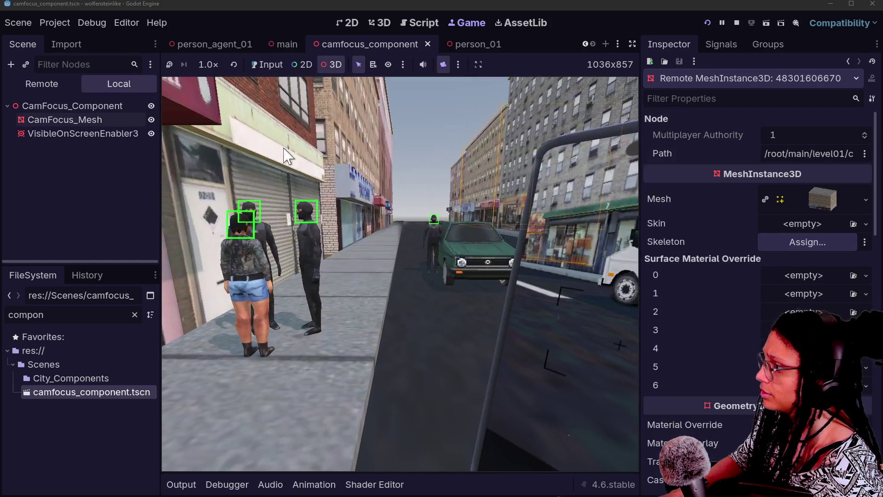
click(444, 64)
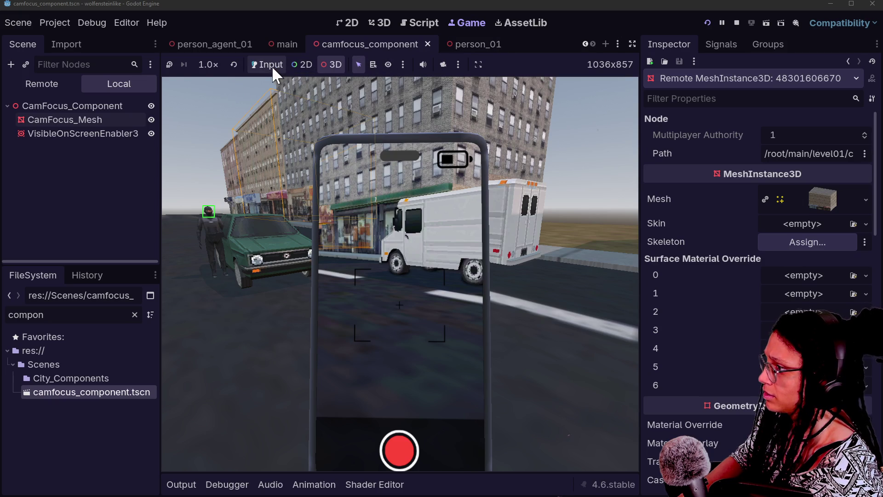
click(311, 189)
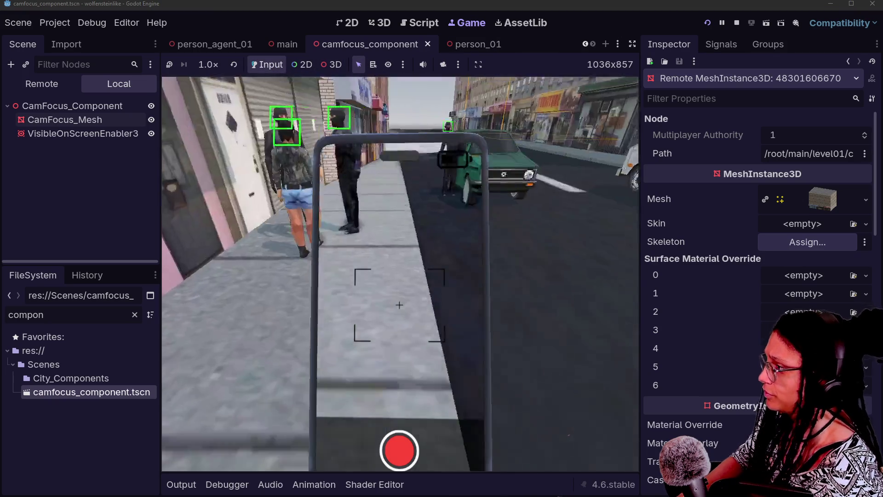
key(w)
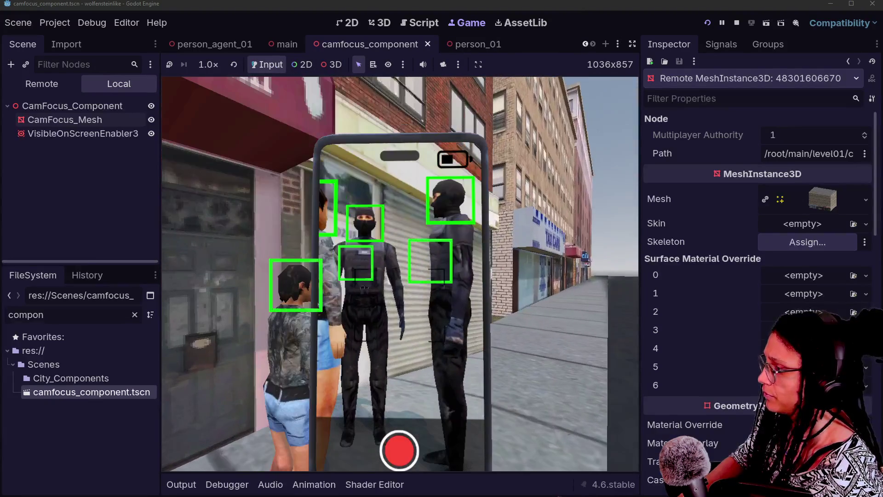
key(w)
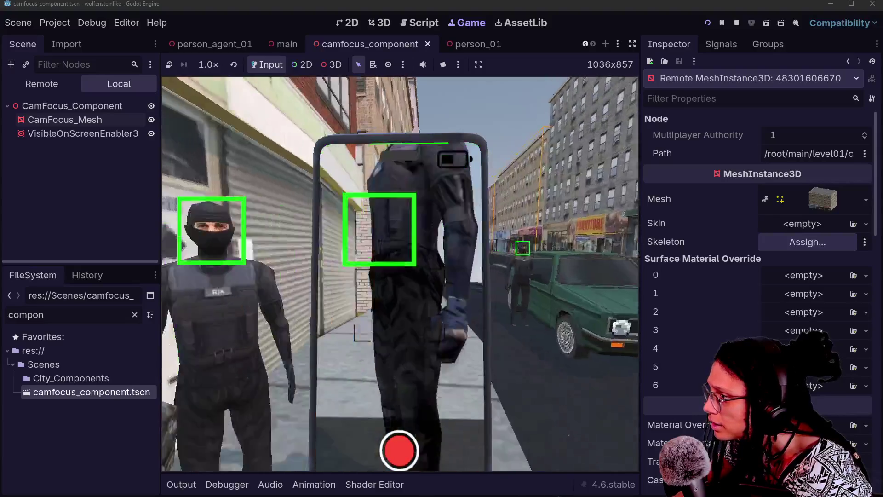
Delete CamFocus_Component from person_agent_01, then walk to the characters to check the frames are gone
click(60, 159)
key(Delete)
click(222, 227)
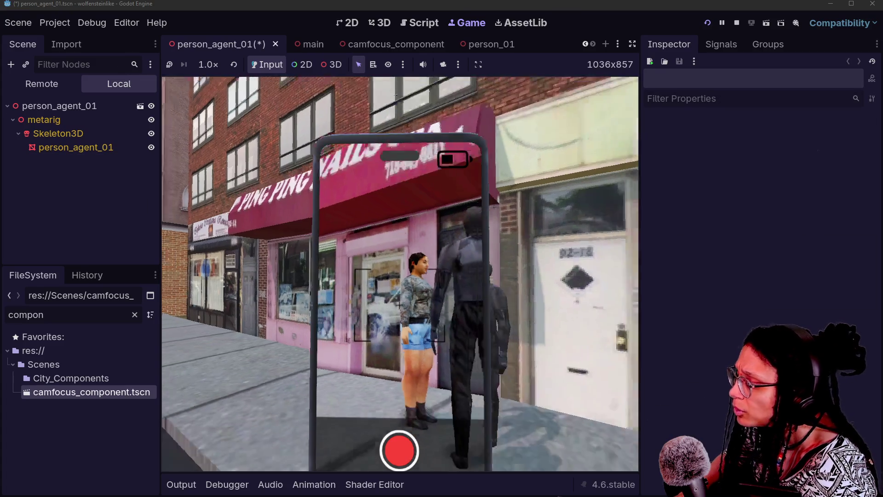
key(w)
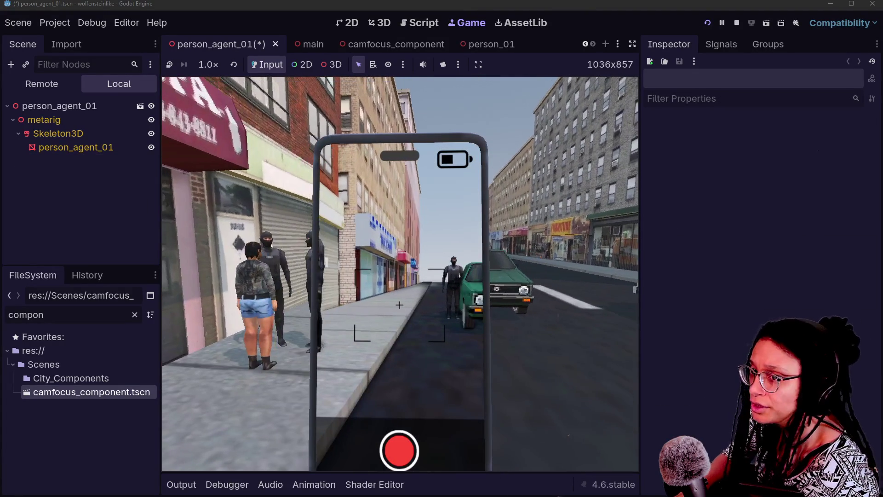
key(w)
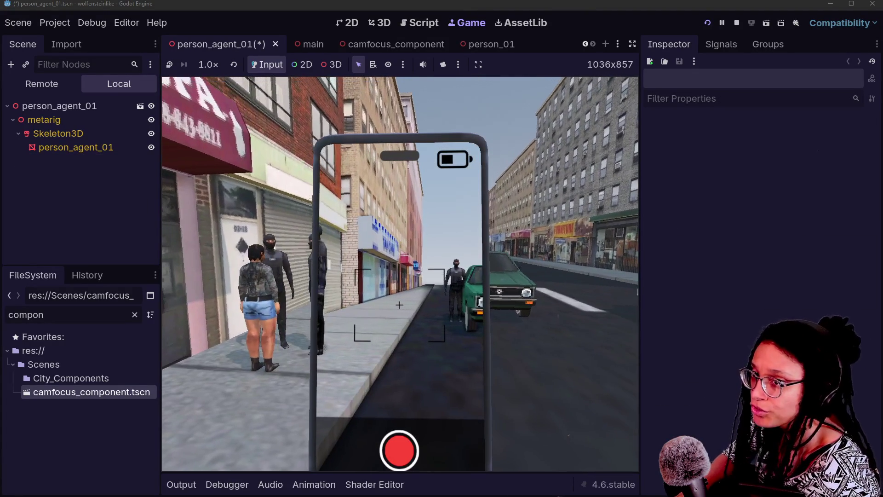
key(s)
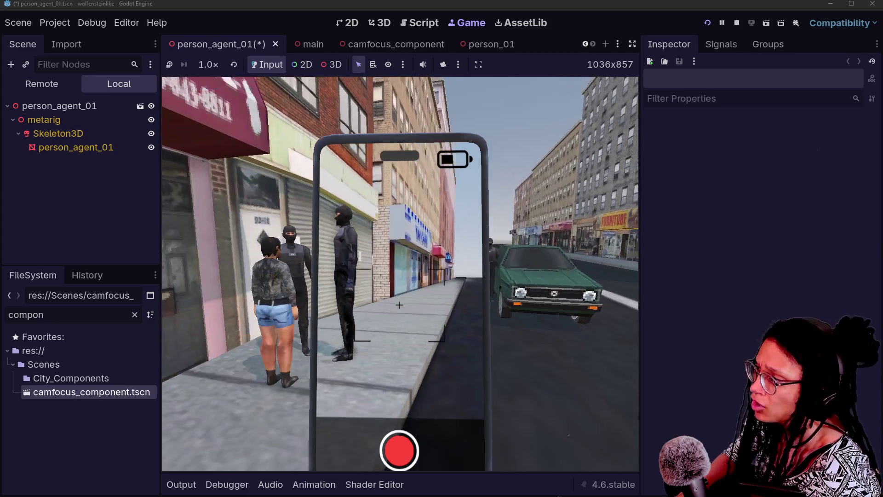
key(w)
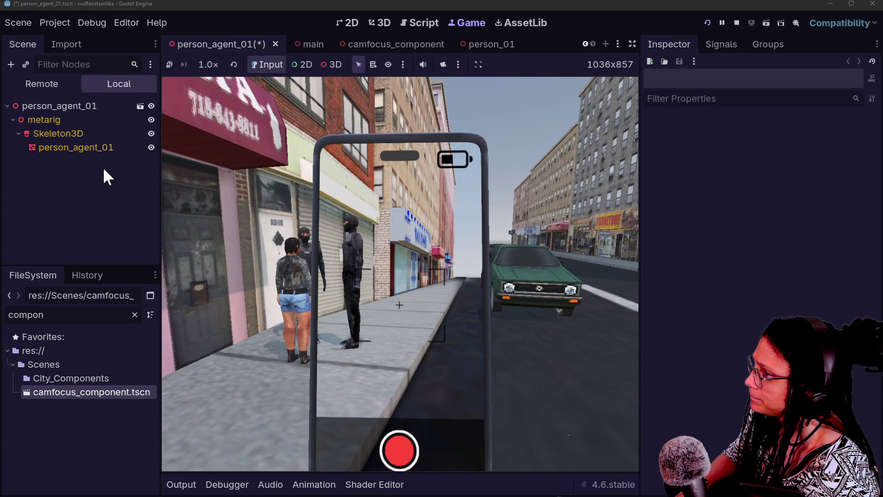
Select VisibleOnScreenEnabler3D in camfocus_component, open its class reference via Search Help 'visible', and save
click(410, 44)
mouse_move(108, 134)
mouse_down()
mouse_move(101, 118)
mouse_move(70, 119)
mouse_move(68, 104)
mouse_up()
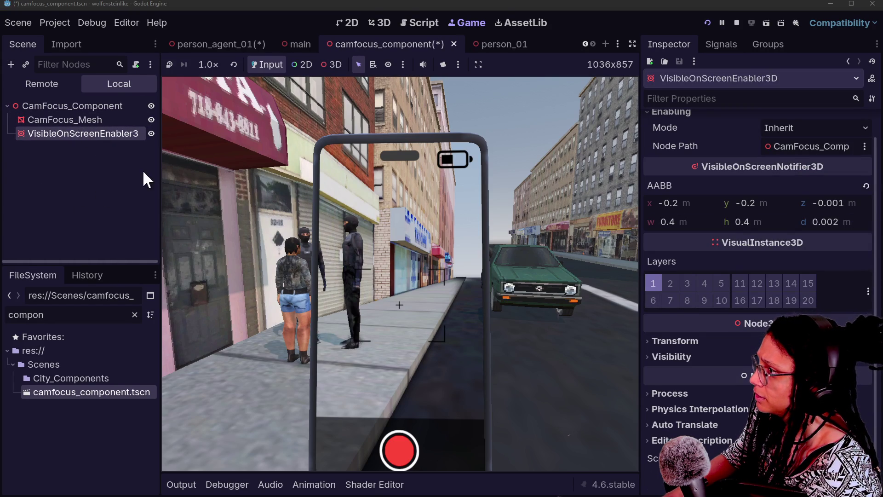
click(166, 18)
click(173, 37)
text(visible)
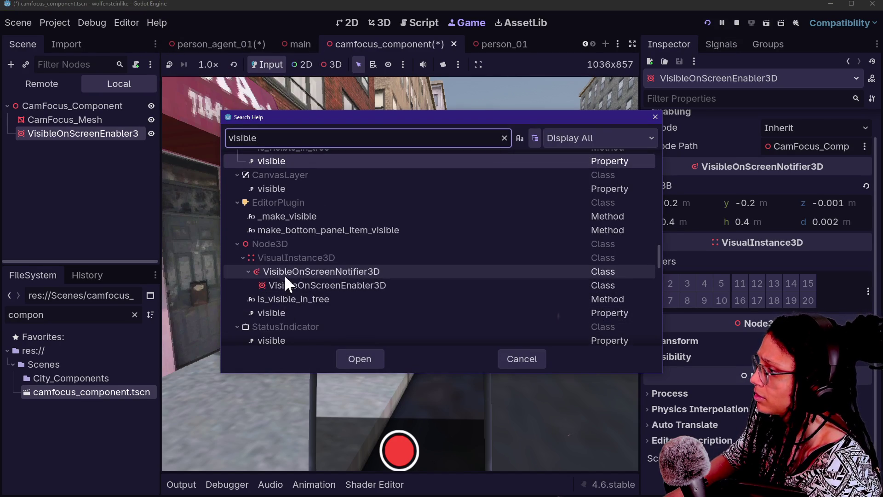
double_click(287, 284)
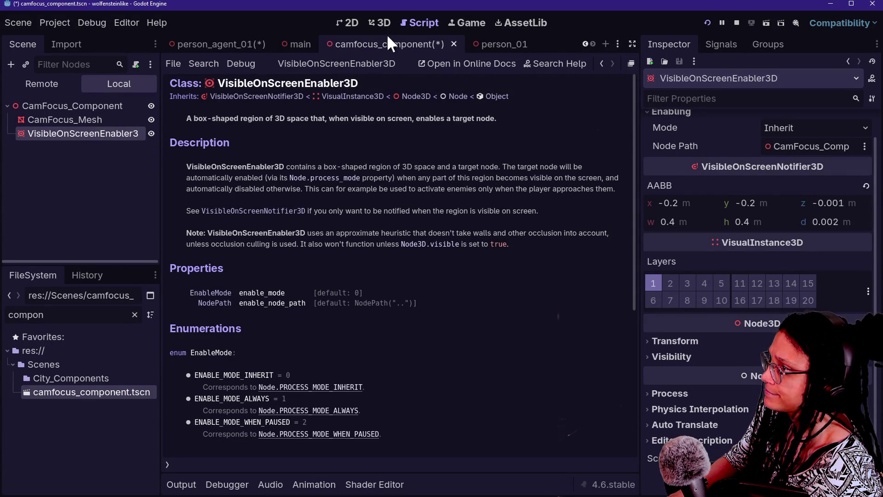
key(ctrl+s)
In the 3D view, select the enabler node and undo its accidental deletion
click(371, 22)
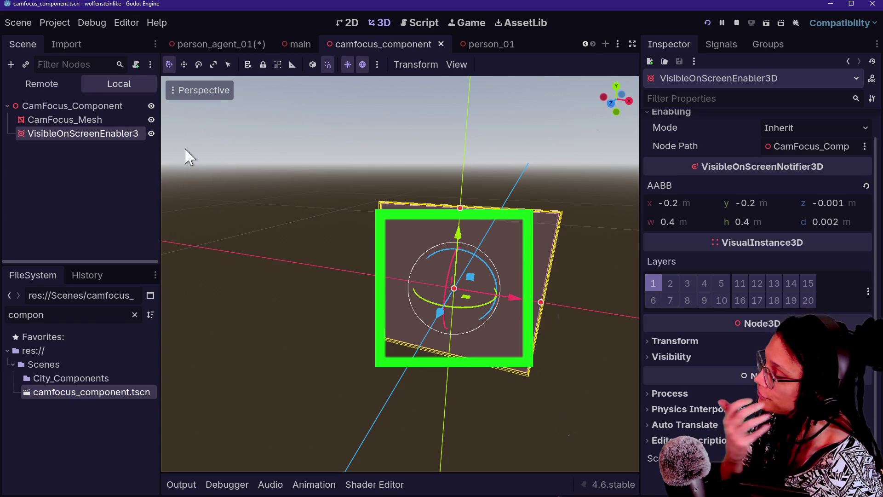
click(134, 147)
click(123, 128)
key(Delete)
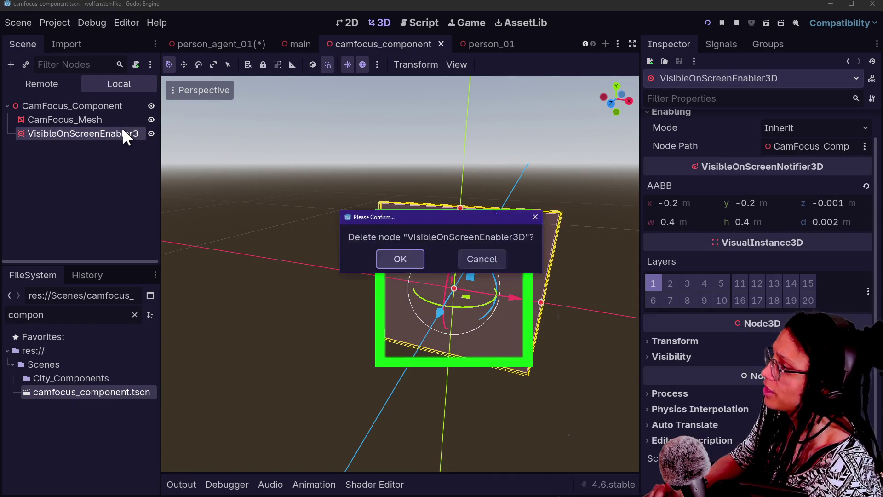
key(Return)
key(ctrl+z)
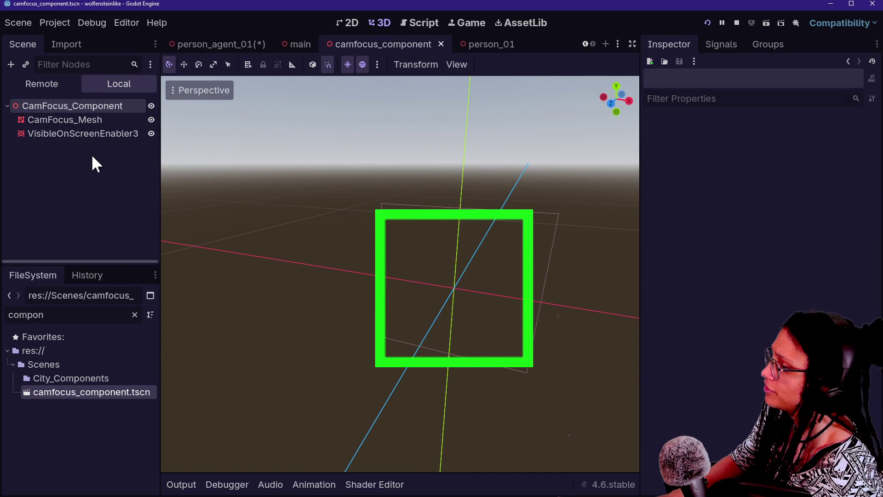
Change the enabler node's type to VisibleOnScreenNotifier3D
right_click(87, 136)
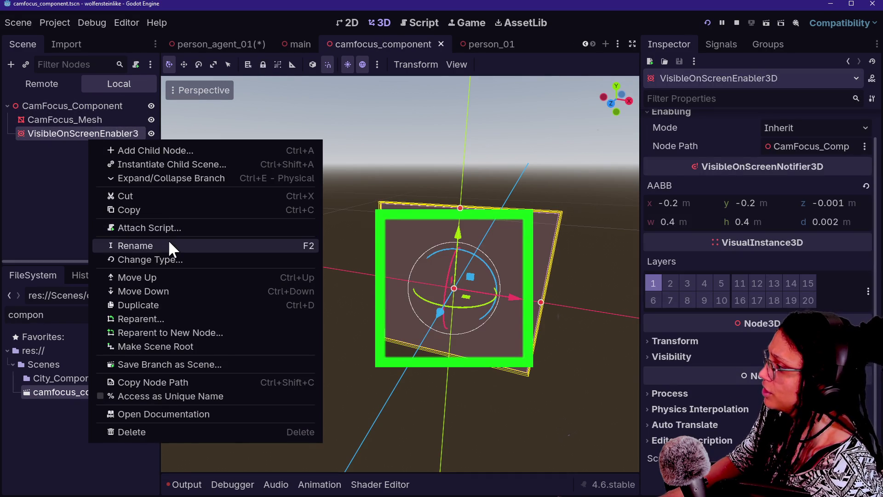
click(172, 259)
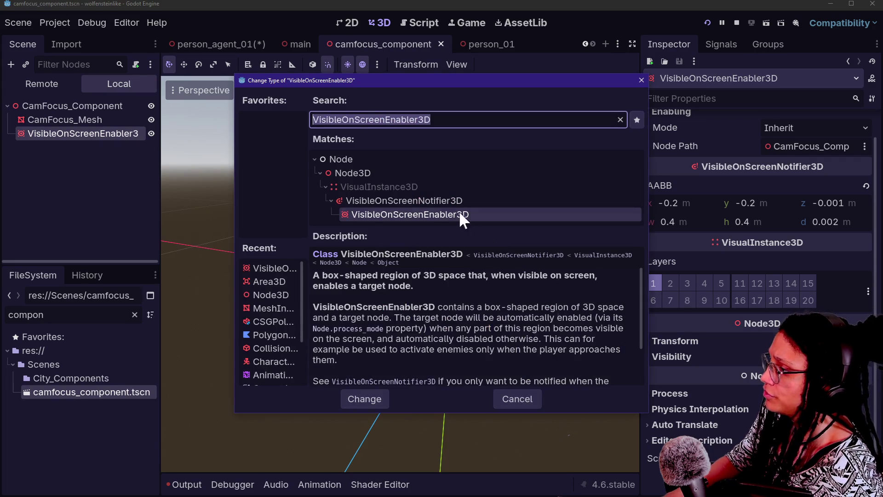
click(441, 201)
click(374, 397)
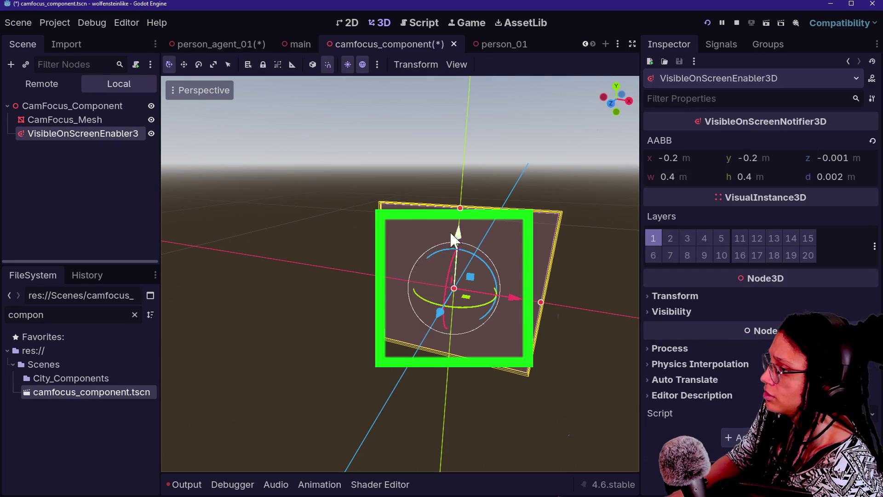
Rename the converted node to VisibleOnScreenNotifier
click(134, 151)
click(123, 131)
click(130, 134)
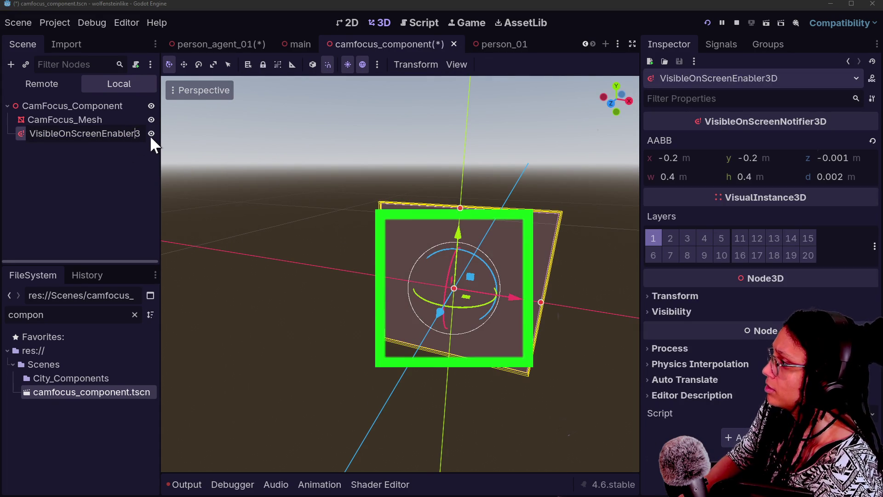
key(BackSpace)
key(BackSpace)
key(BackSpace)
key(Delete)
key(Delete)
text(Notifier)
key(Return)
click(74, 147)
click(71, 134)
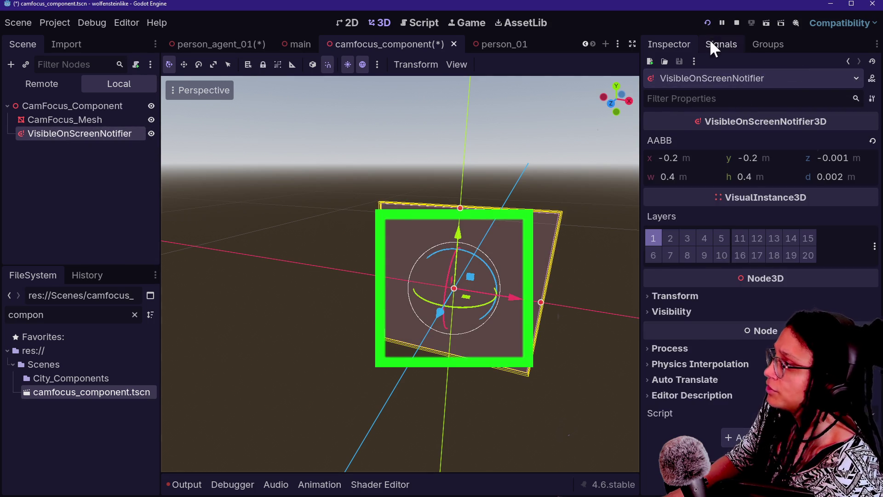
Attach a new camfocus_component.gd script to the root CamFocus_Component, stored in res://Scripts/
click(712, 45)
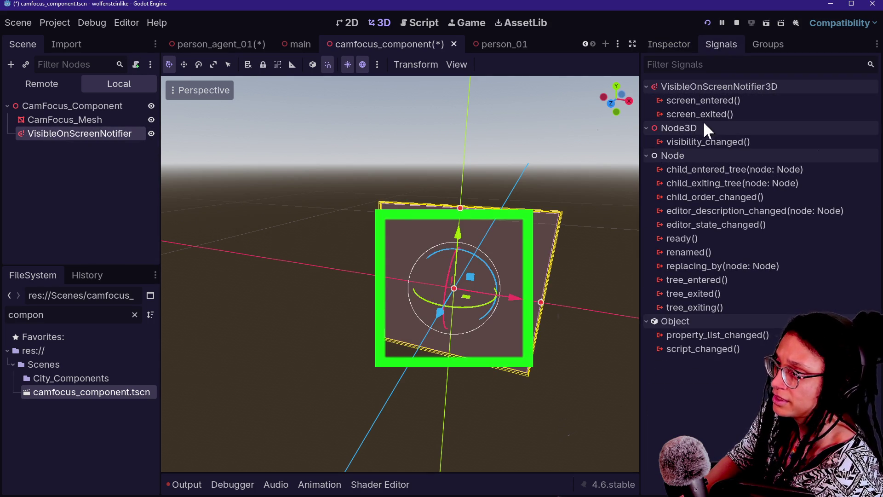
click(117, 106)
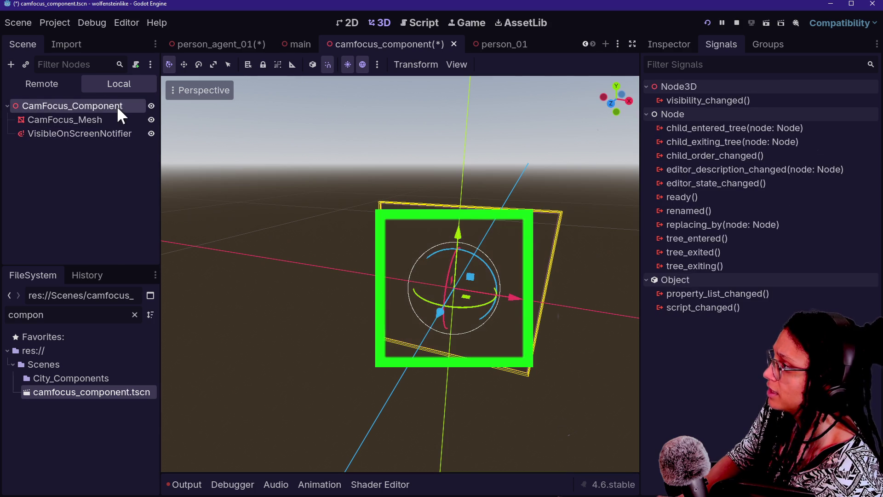
right_click(111, 106)
click(146, 117)
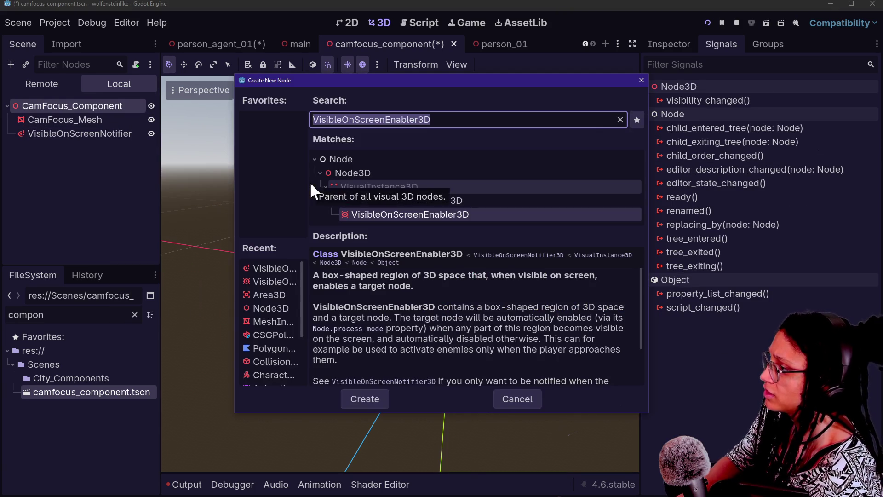
key(Escape)
right_click(84, 106)
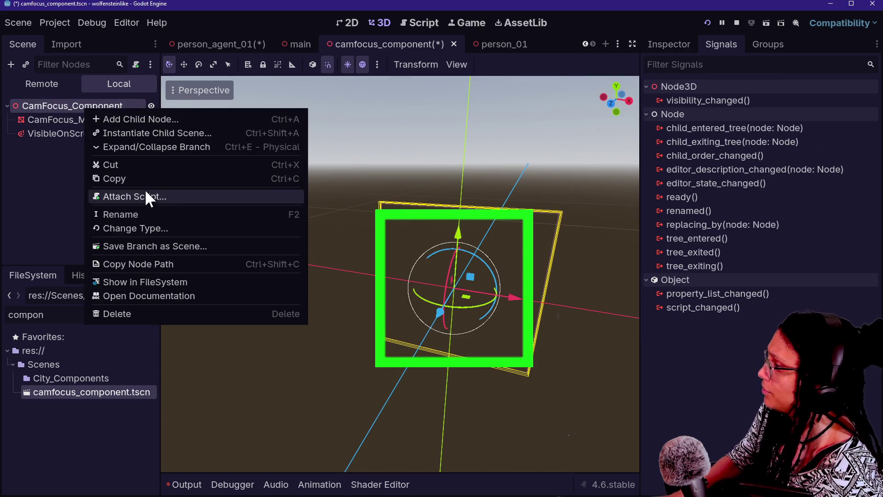
click(147, 196)
key(Left)
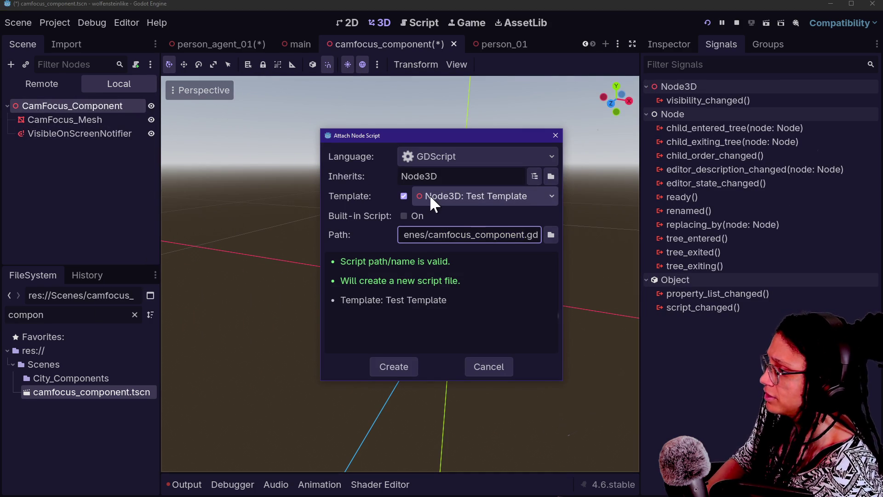
text(ript)
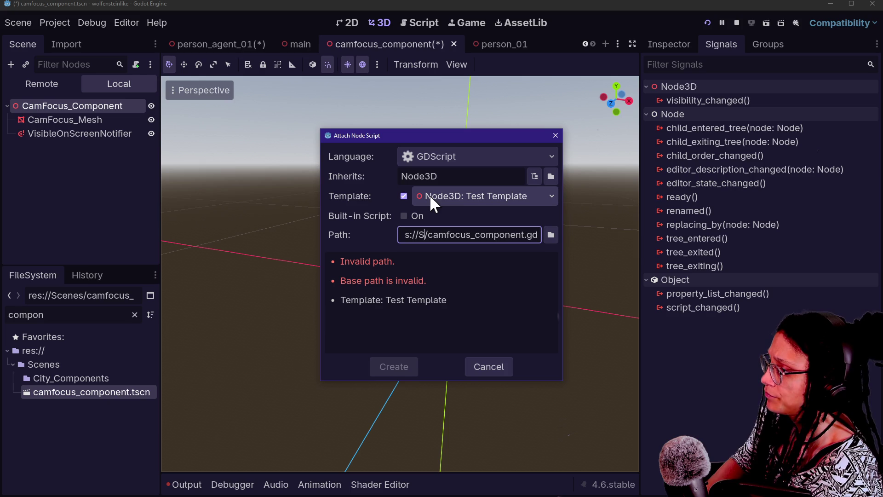
text(s)
key(Return)
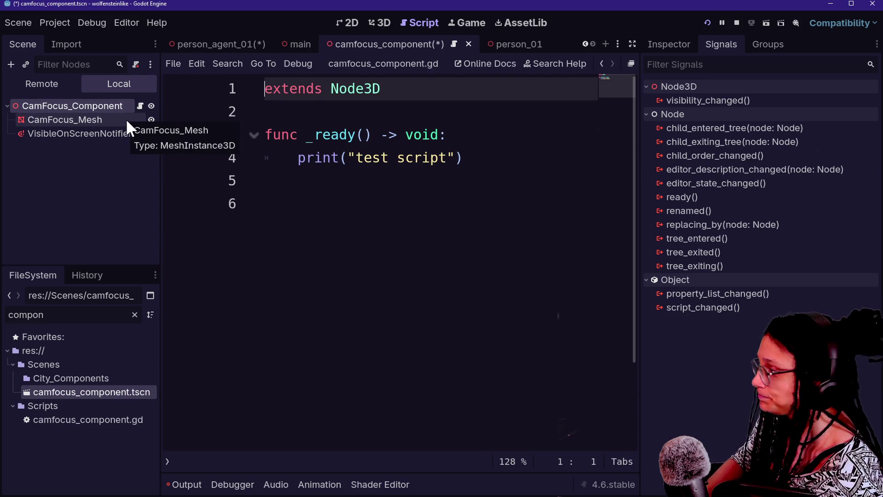
click(101, 119)
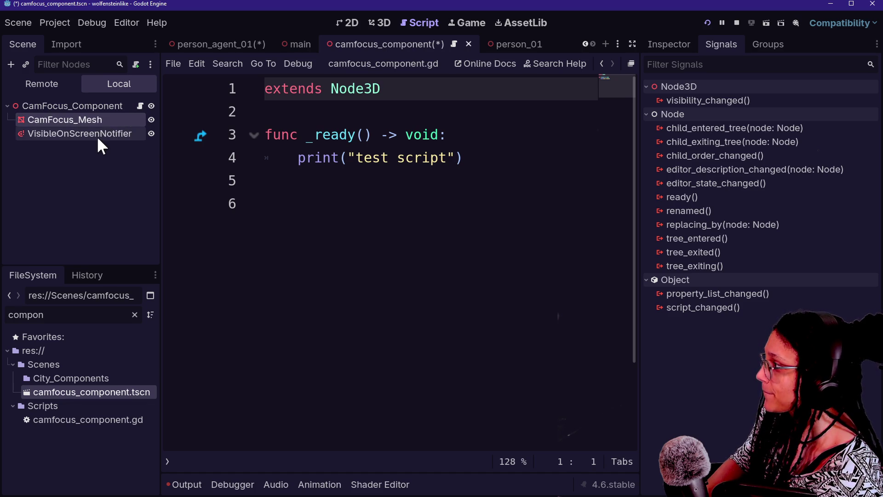
right_click(117, 133)
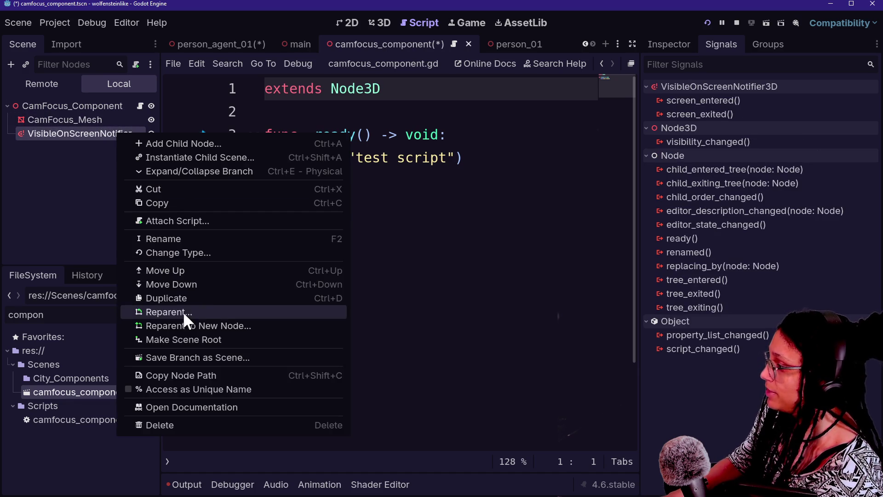
click(184, 390)
drag(86, 131, 359, 113)
click(432, 234)
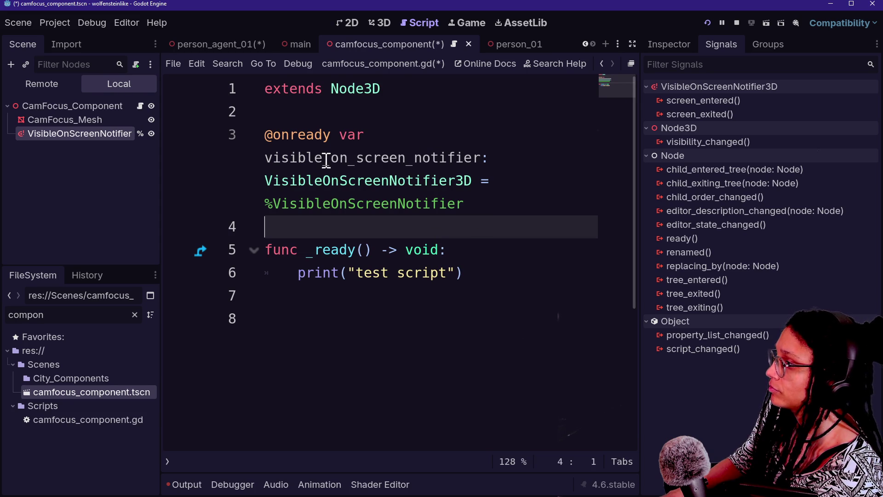
drag(331, 159, 254, 165)
key(BackSpace)
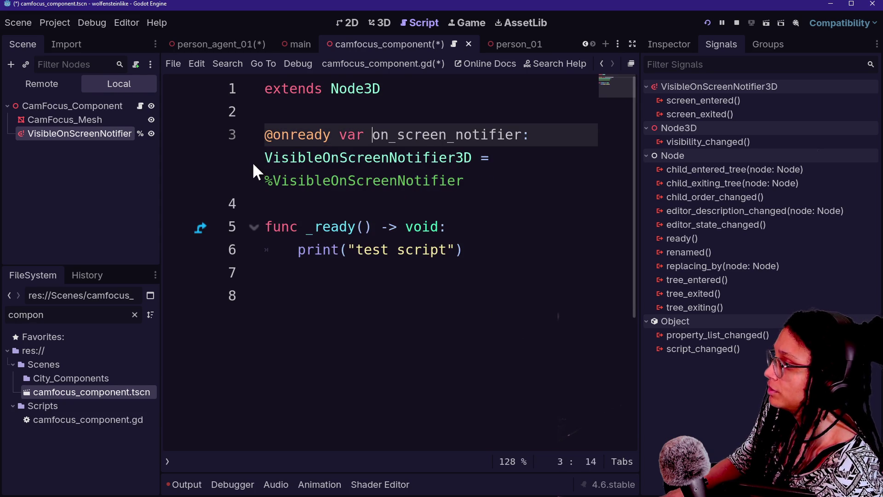
Replace the print statement in _ready with a call to _ready_connections()
click(399, 101)
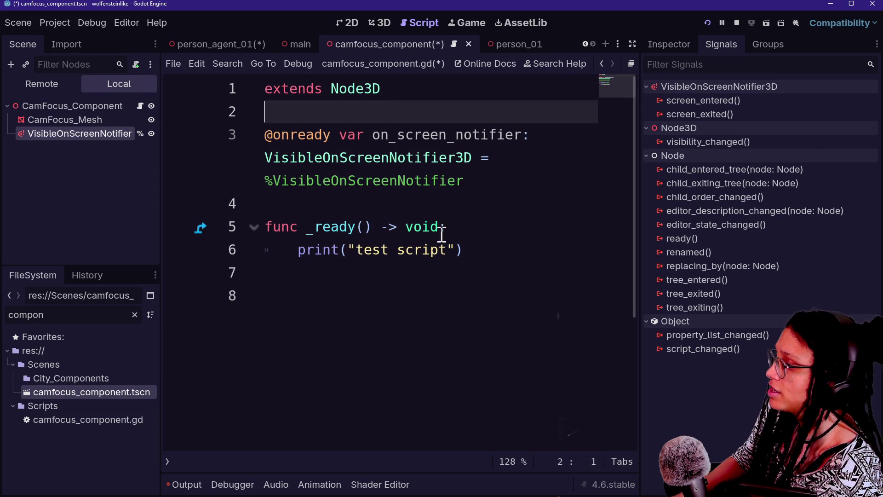
click(516, 275)
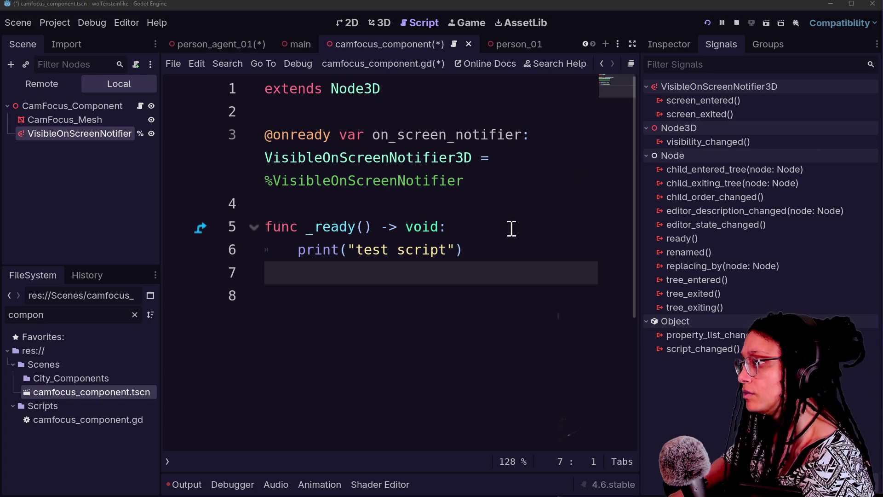
click(497, 247)
mouse_move(490, 252)
mouse_down()
mouse_move(475, 211)
mouse_move(475, 232)
mouse_up()
key(Return)
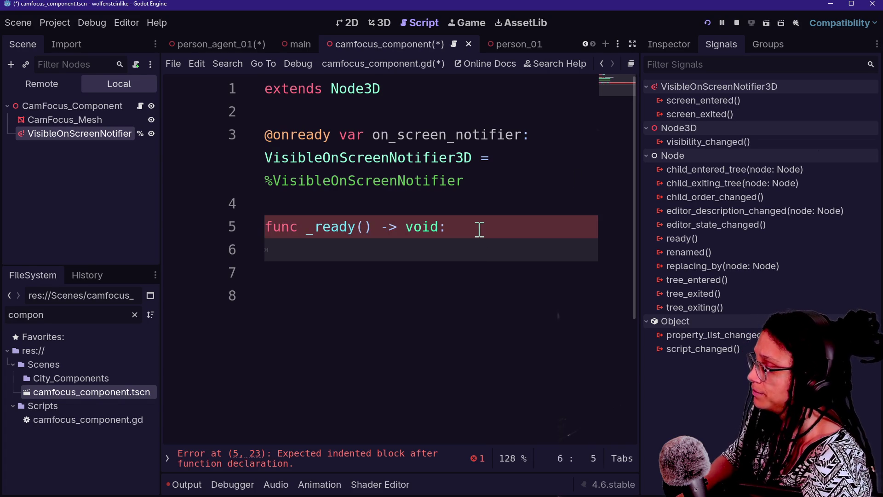
text(_ready_connections())
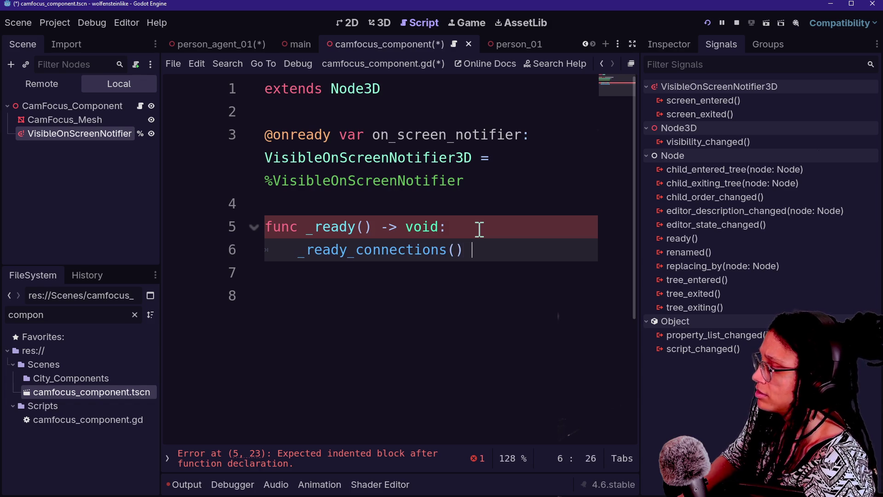
key(BackSpace)
Declare a new func _ready_connections() -> void: below _ready
key(Return)
key(Return)
key(BackSpace)
text(func )
text(_ready_connectio)
text(ns()
text(> bo)
key(BackSpace)
key(BackSpace)
text(void:)
key(Return)
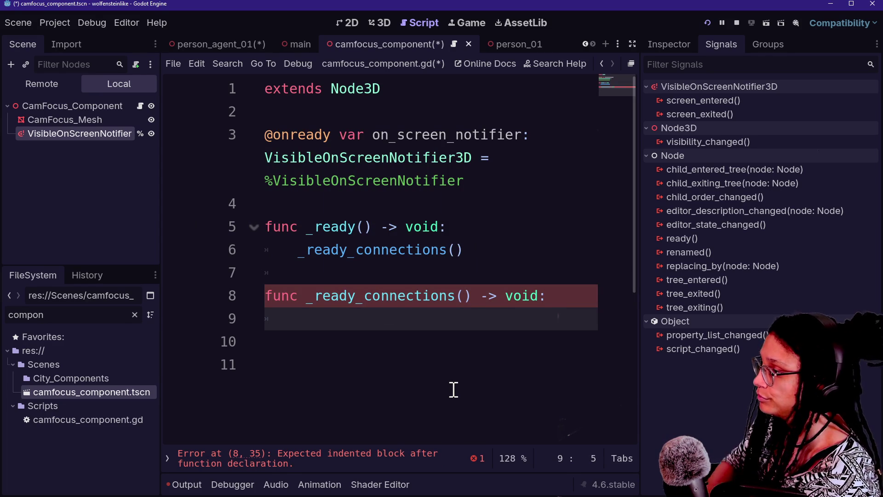
Start line 9 with on_screen_notifier.screen_entered, picked from the autocomplete list
text(d)
key(BackSpace)
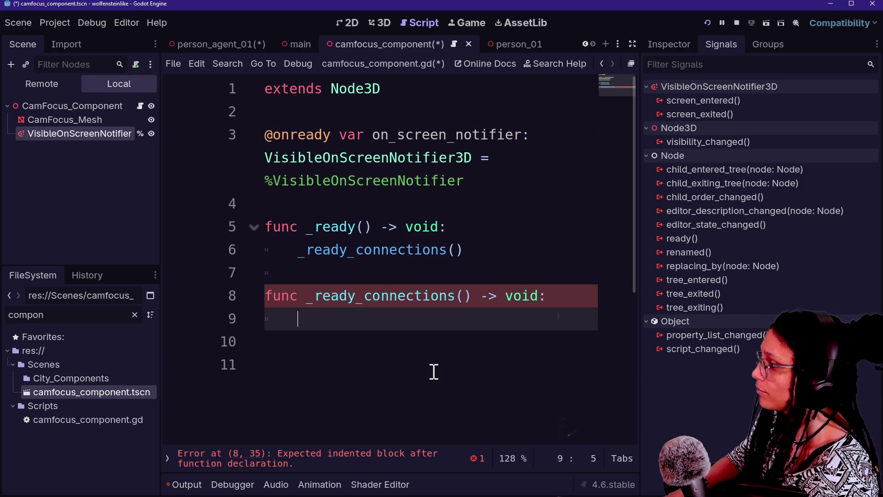
text(on_screen)
key(Return)
text(.)
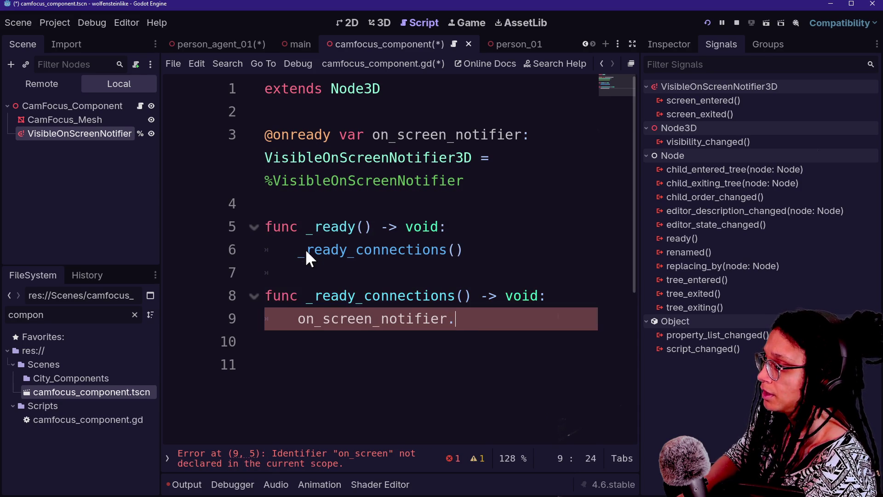
text(connect)
key(BackSpace)
key(BackSpace)
key(BackSpace)
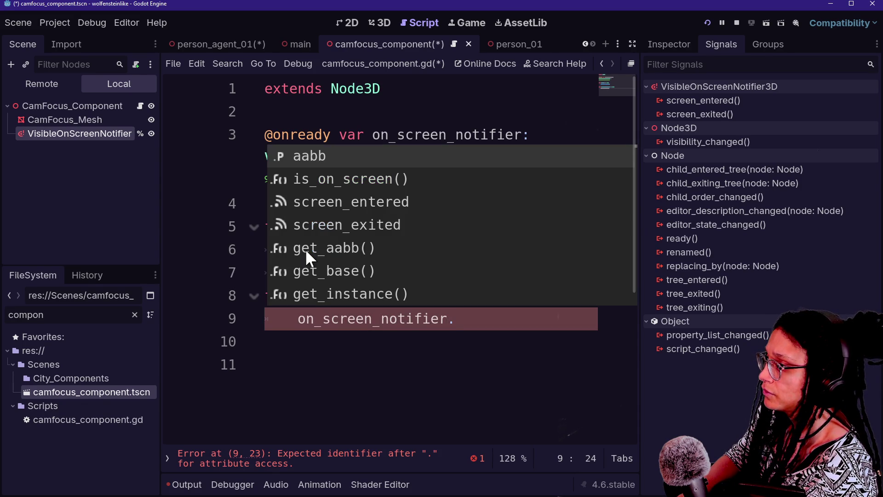
key(Down)
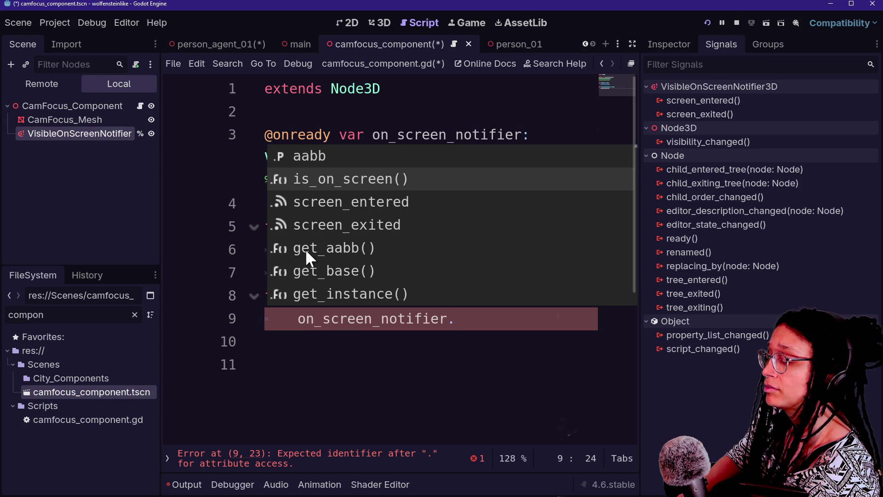
key(Down)
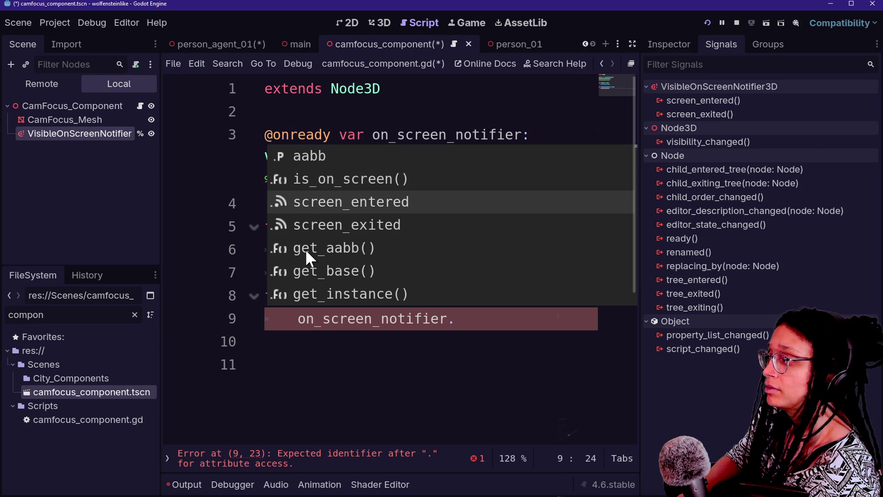
key(Down)
key(Up)
key(Return)
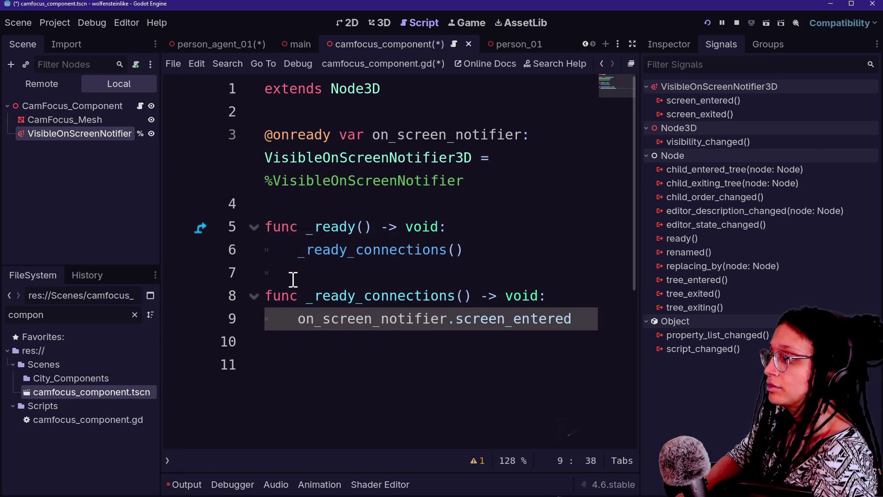
Resize the splitter between the script editor and the Signals dock
drag(639, 217, 722, 216)
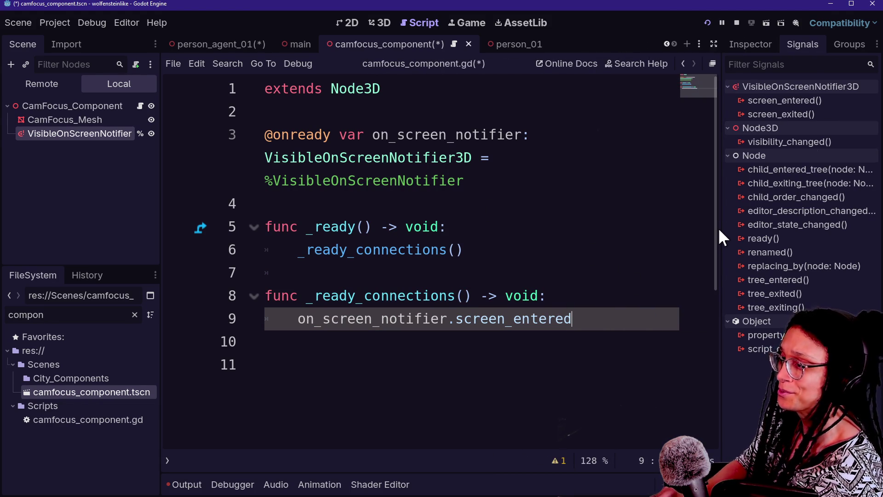
drag(718, 229, 656, 223)
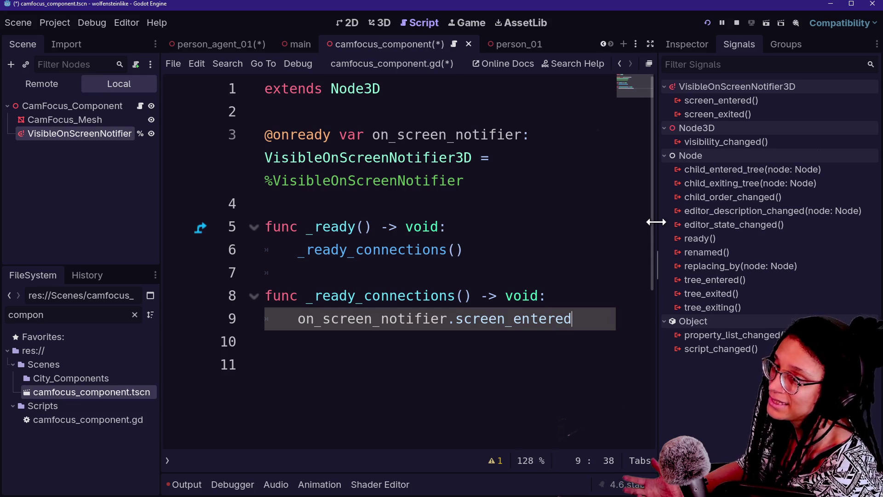
drag(657, 223, 651, 221)
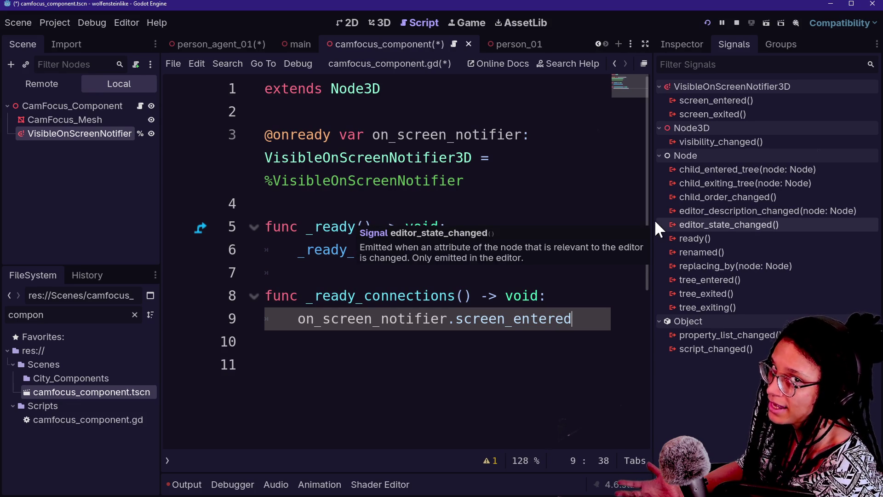
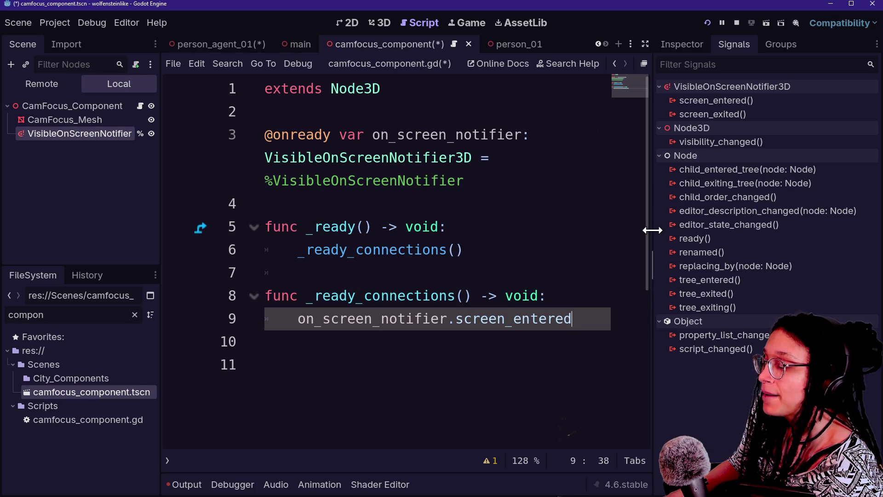
Widen the code area and connect screen_entered to _on_on_screen on line 9
drag(653, 230, 679, 231)
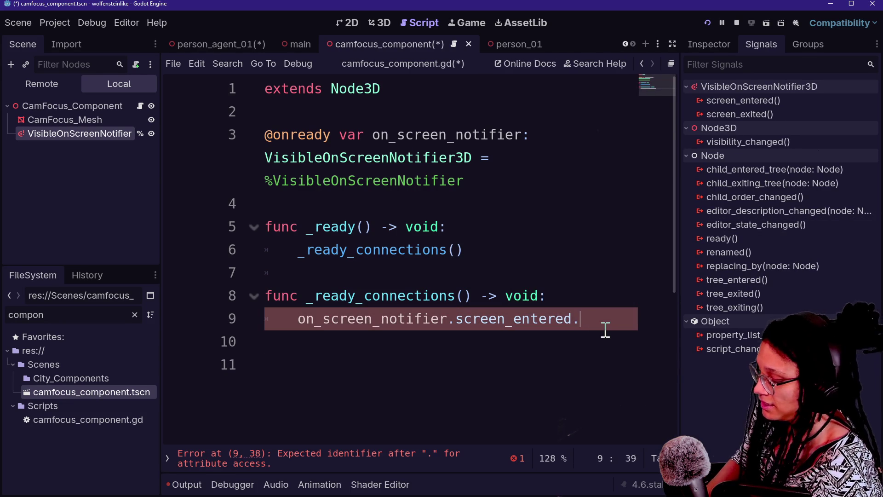
key(ctrl+shift+F11)
text(connect)
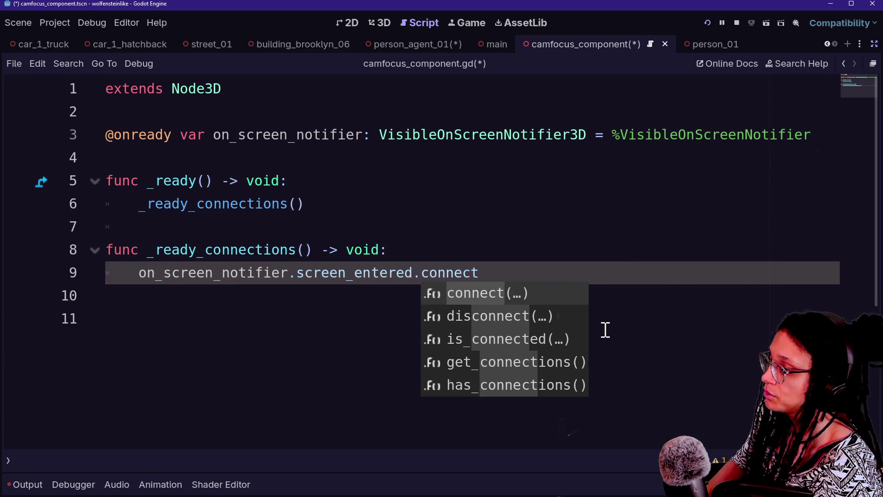
key(Return)
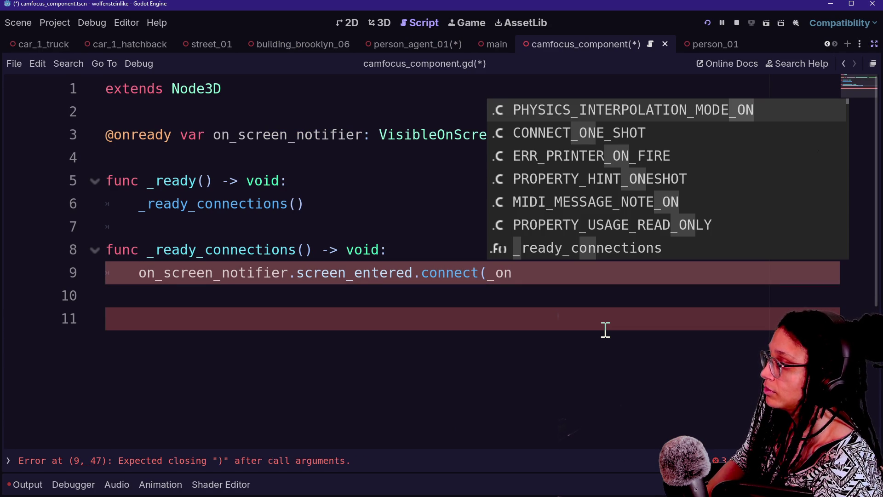
key(BackSpace)
key(BackSpace)
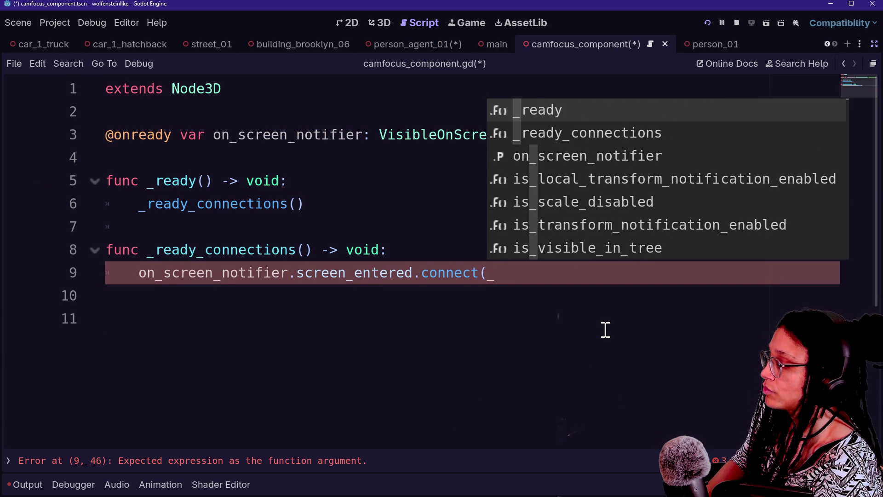
text(on_scr)
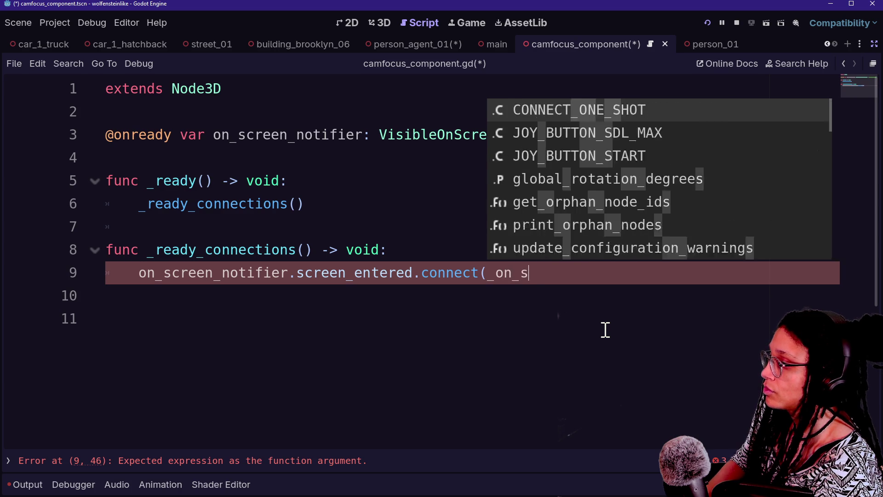
text(een)
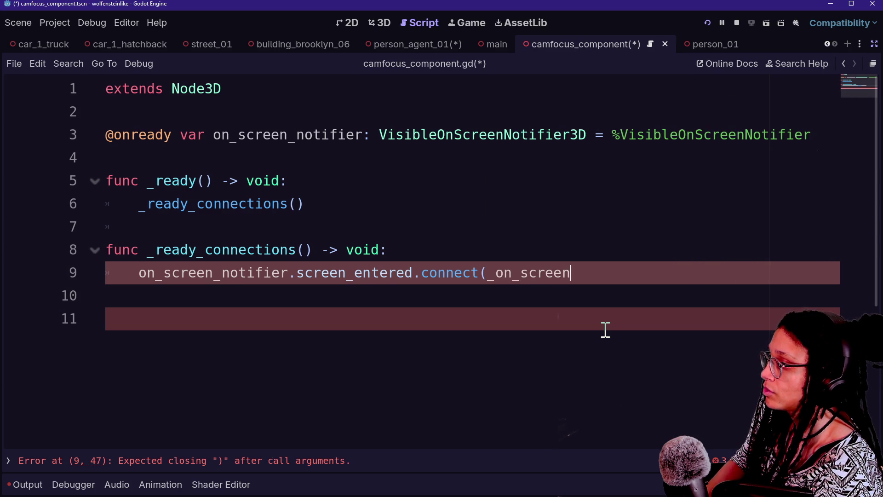
key(BackSpace)
key(BackSpace)
key(BackSpace)
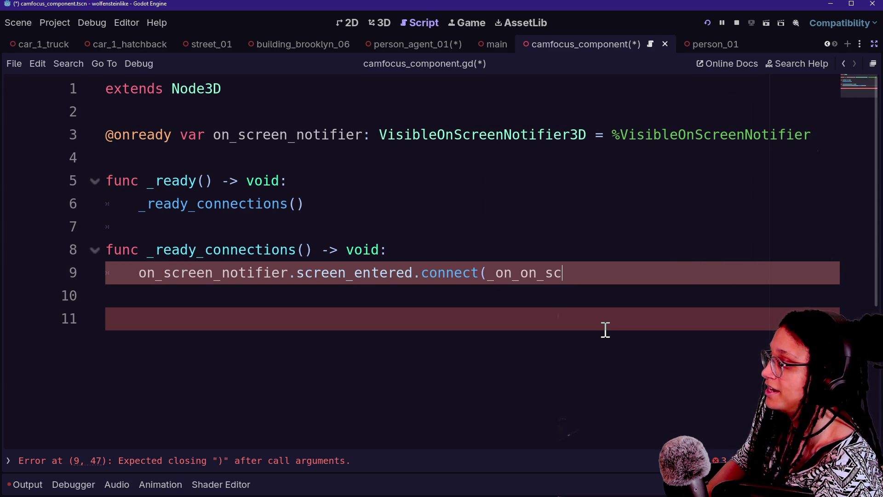
text(n_)
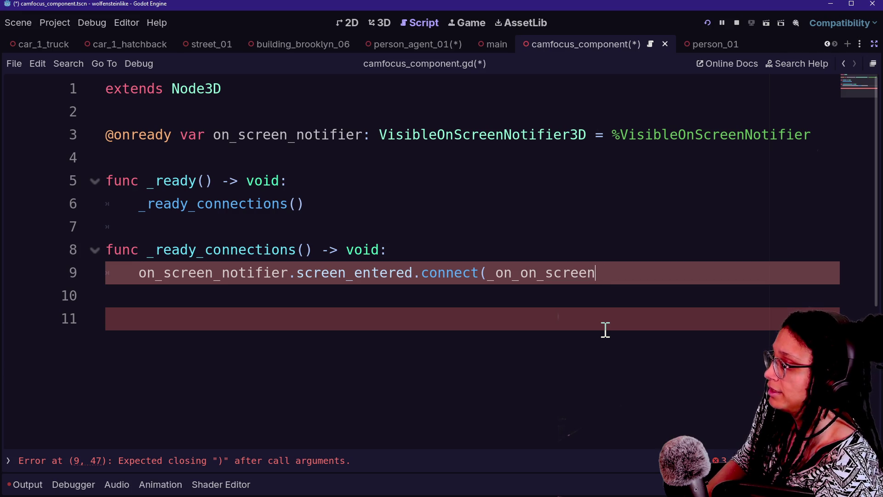
Declare func _on_on_screen() -> void: with a print.fancy call in its body
key(Return)
key(Return)
key(BackSpace)
text(func )
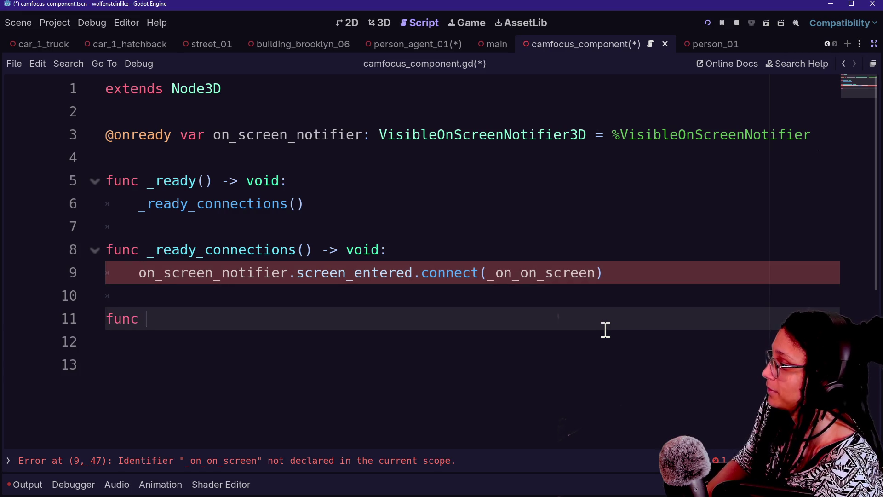
text(_on_on_screen() -> void:)
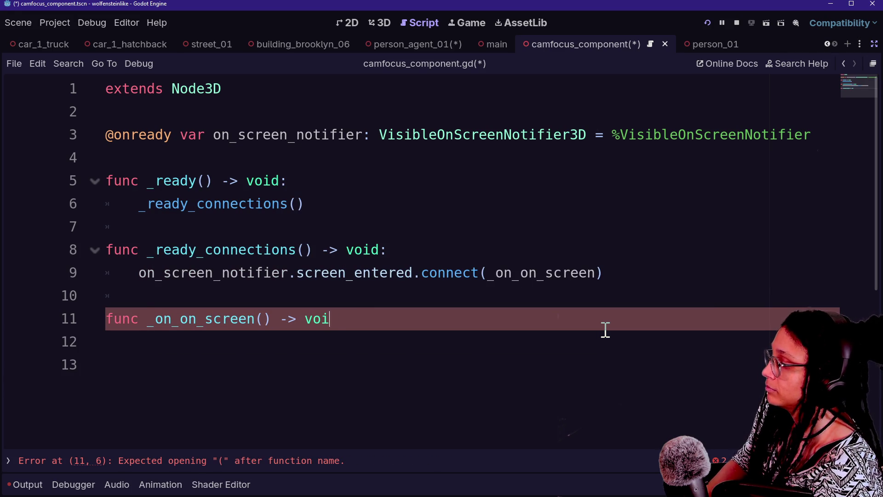
key(Return)
text(print.)
text(fancy)
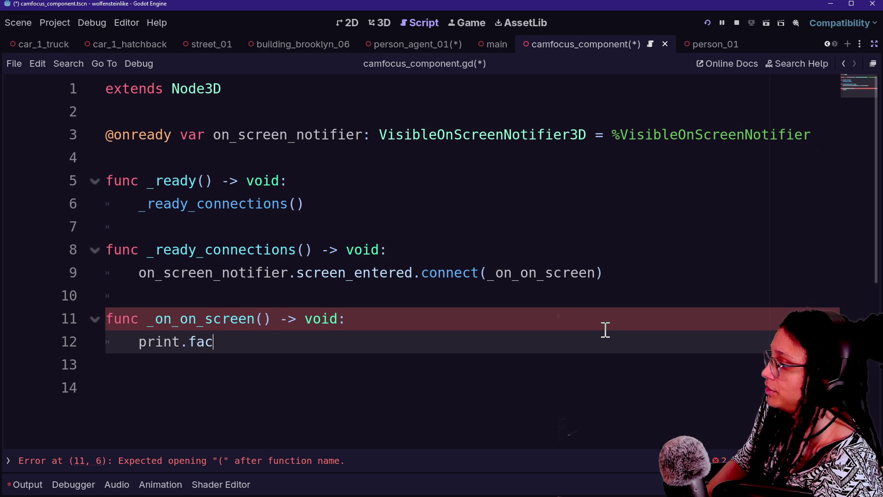
key(BackSpace)
text(ncy()
key(Return)
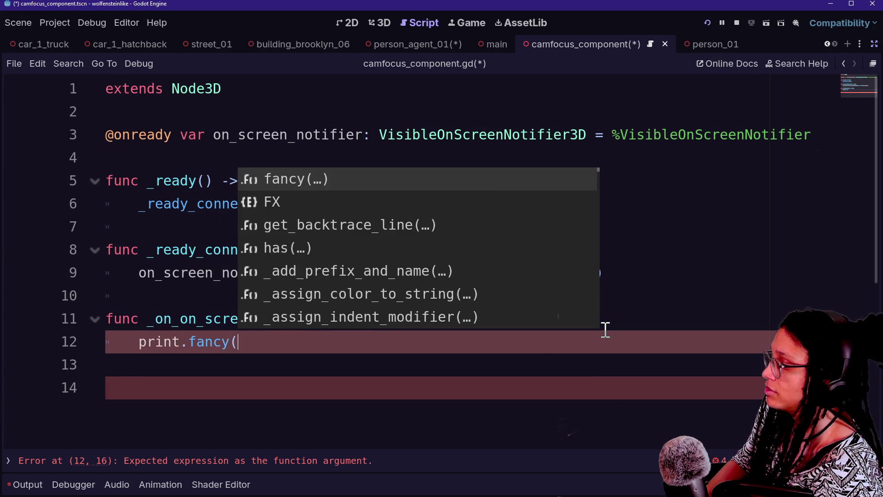
Make the fancy print show the node's name and HIGHLIGHT_GREEN 'is on screen!', then save
key(Escape)
text(FFX.)
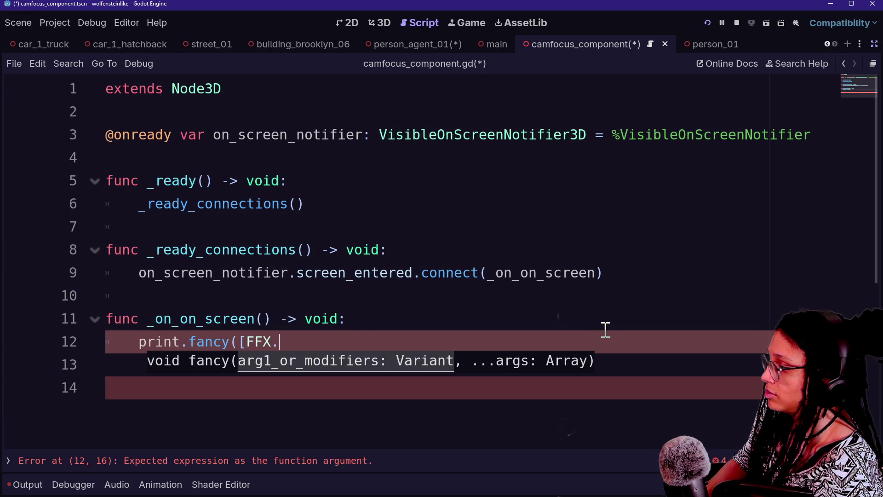
text(G)
key(Down)
key(Return)
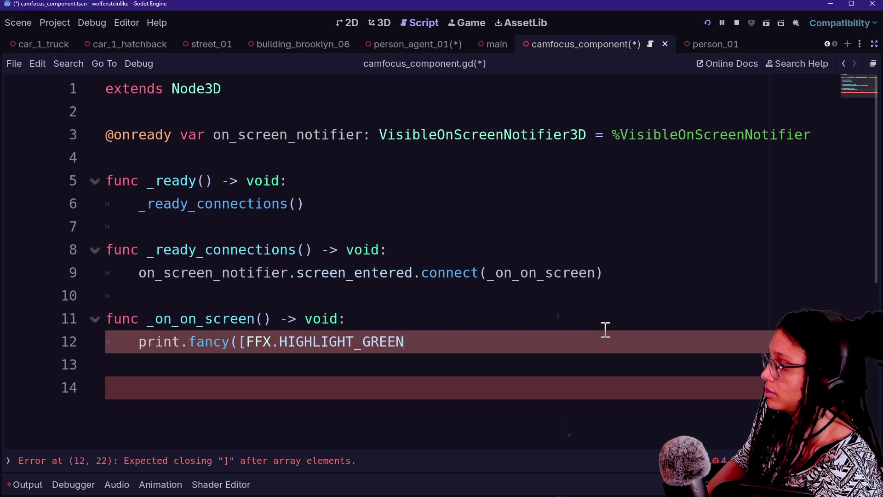
text(")
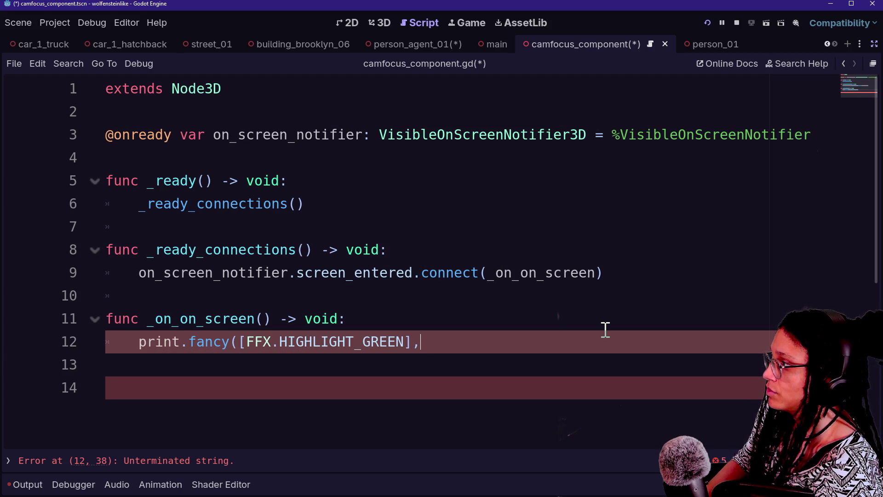
text(name,)
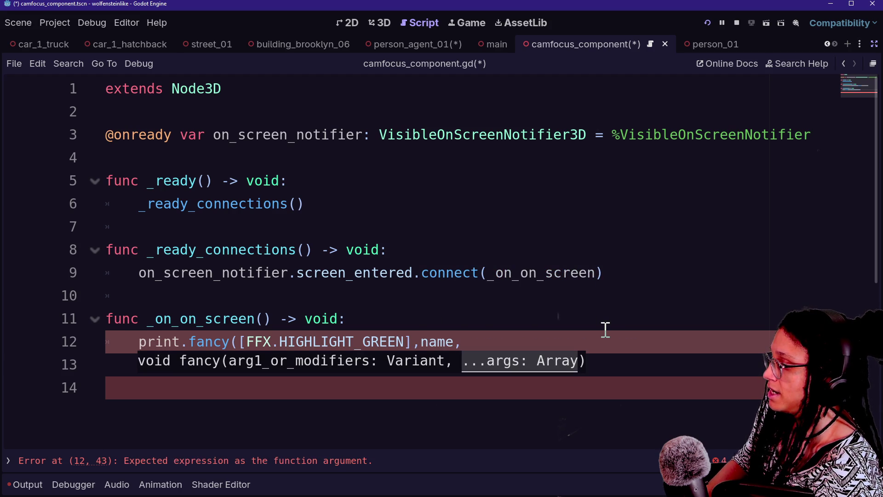
key(BackSpace)
text(is on screen!")
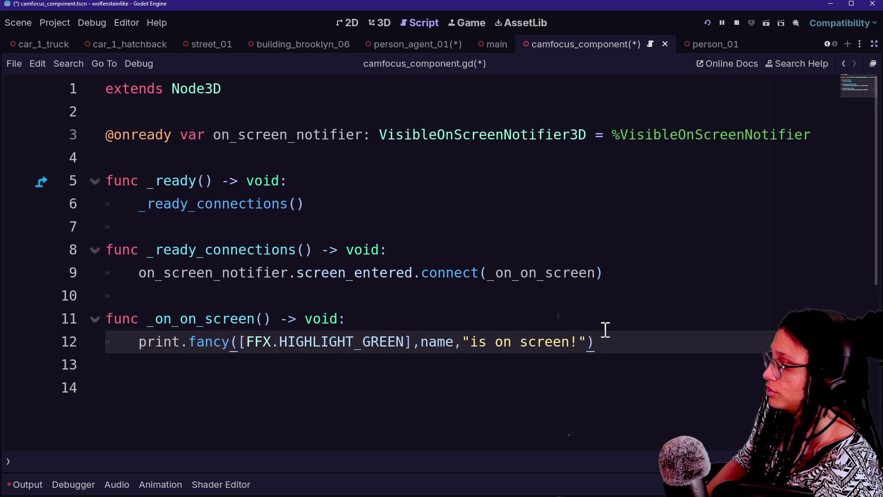
text("))
key(ctrl+s)
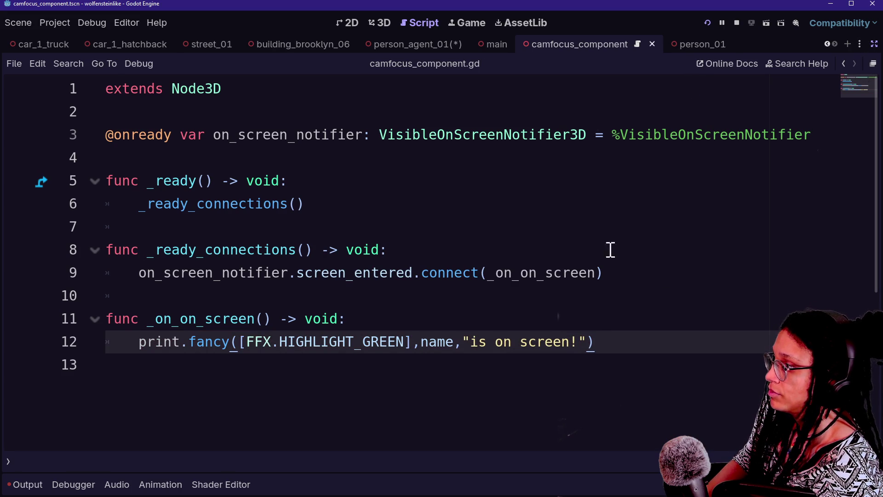
click(874, 45)
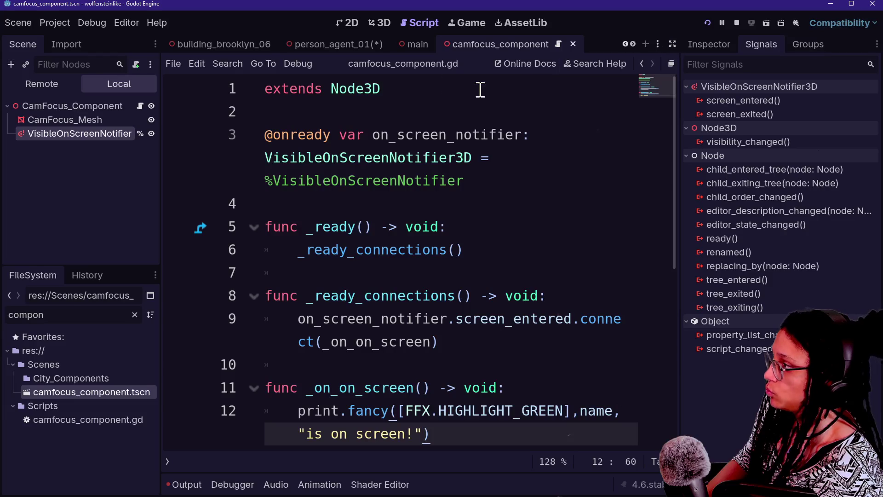
click(483, 258)
key(ctrl+s)
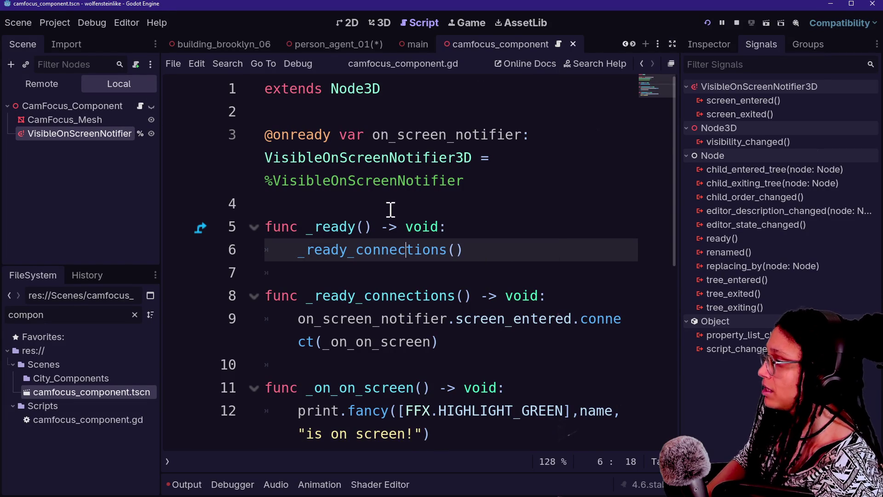
key(ctrl+shift+F11)
key(ctrl+shift+F11)
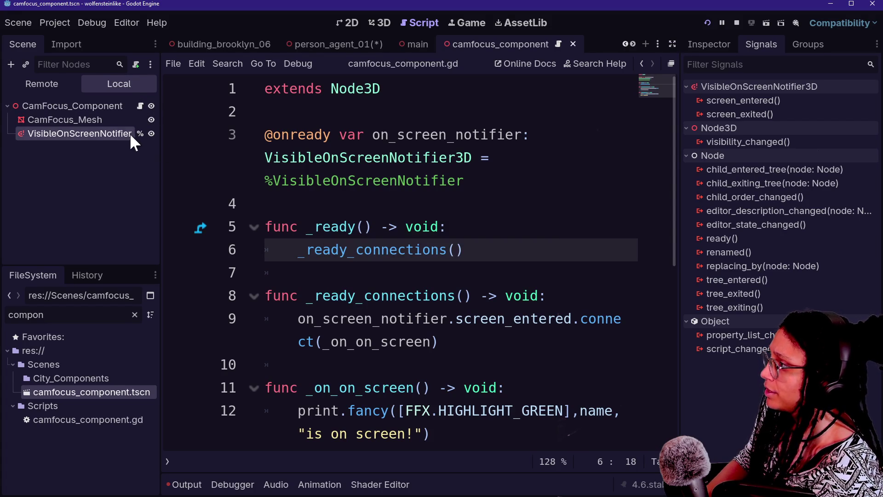
click(118, 121)
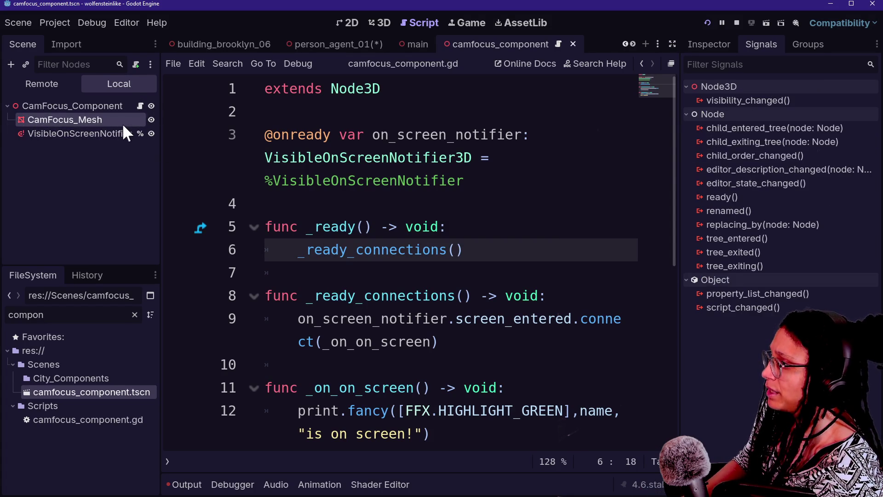
mouse_move(132, 119)
mouse_down()
mouse_move(405, 225)
mouse_move(378, 203)
mouse_up()
click(513, 187)
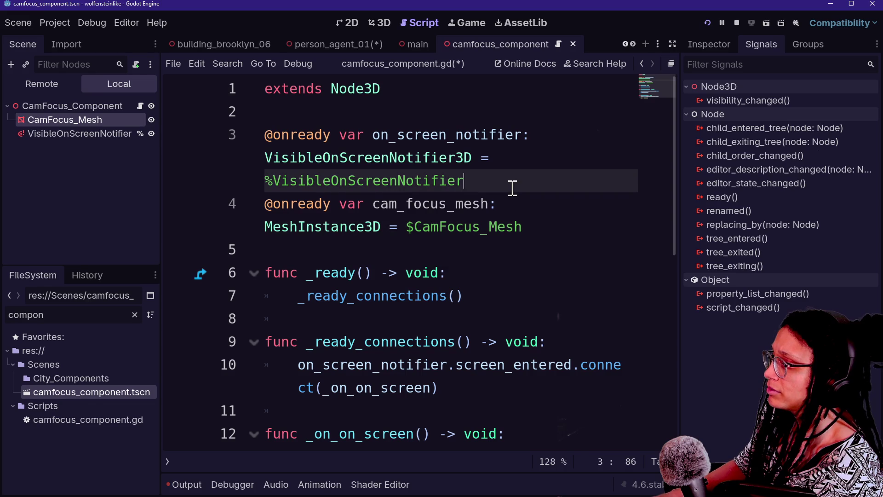
key(Down)
key(Down)
key(Up)
key(Up)
key(Down)
key(ctrl+s)
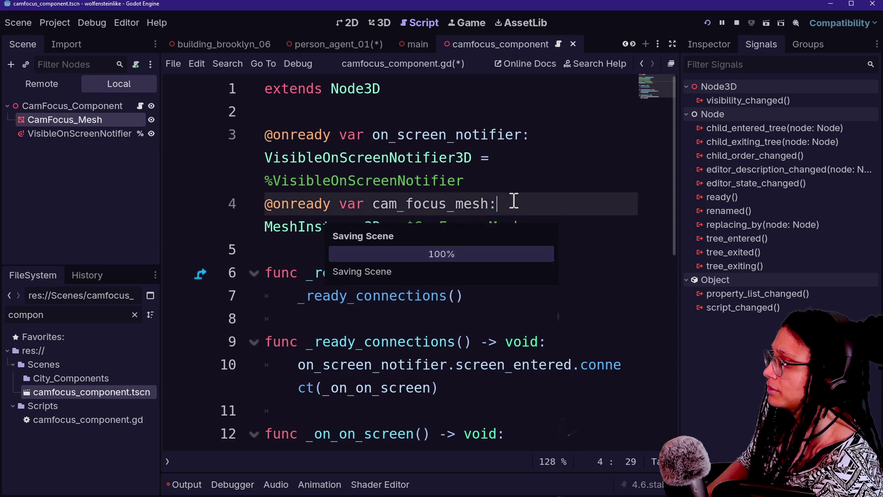
click(426, 160)
click(473, 203)
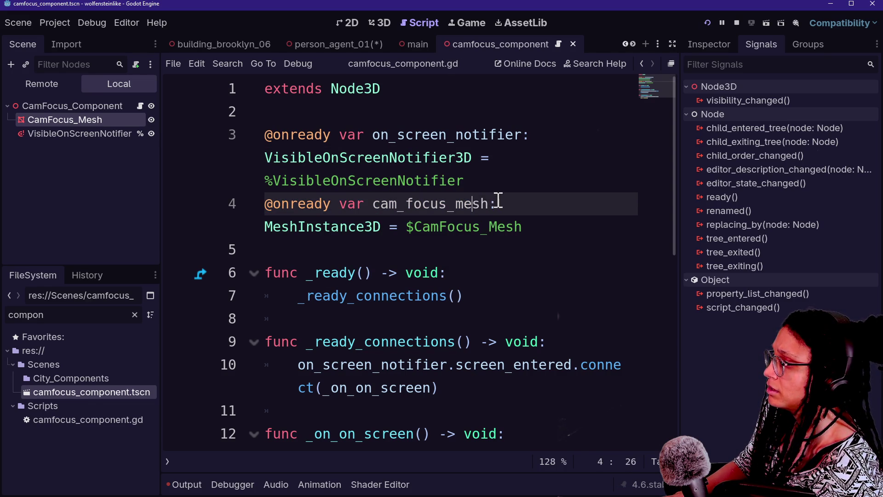
scroll(532, 324, down, 2)
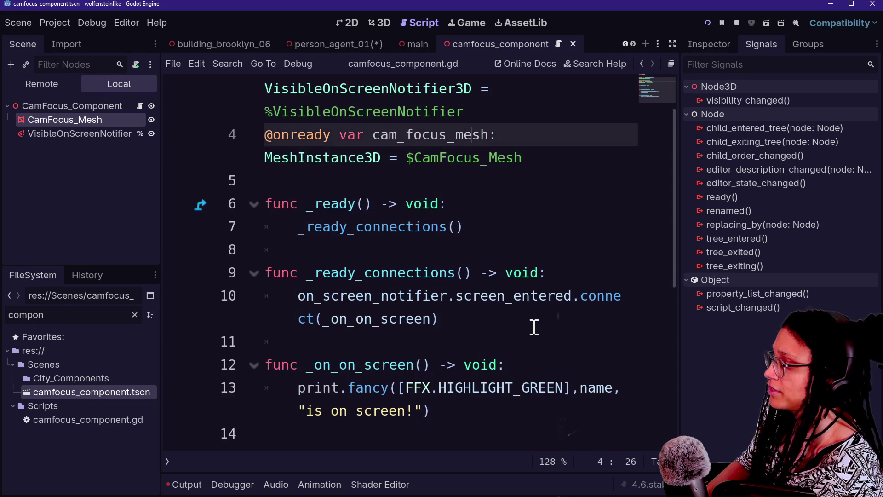
click(513, 414)
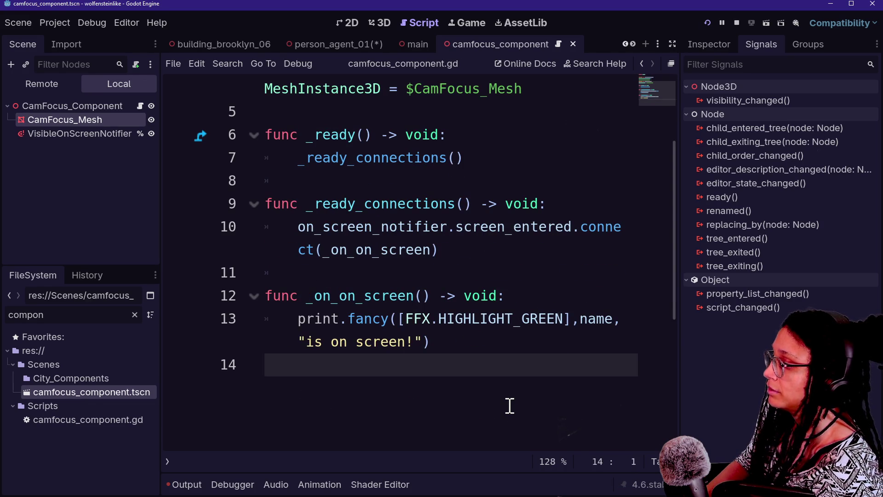
Below the connect call, add func _change_color(color: Color) -> void: and begin a 'var tex' line inside it
click(512, 250)
key(Return)
key(Return)
key(BackSpace)
text(func)
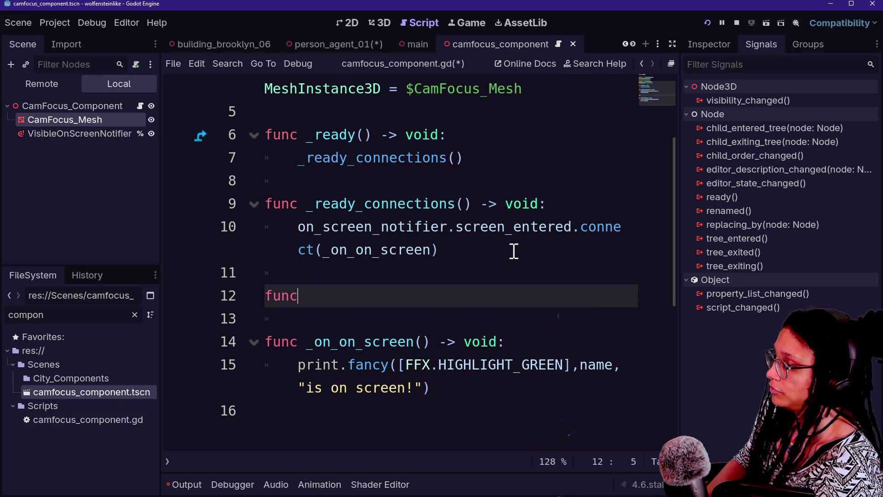
text( _vh)
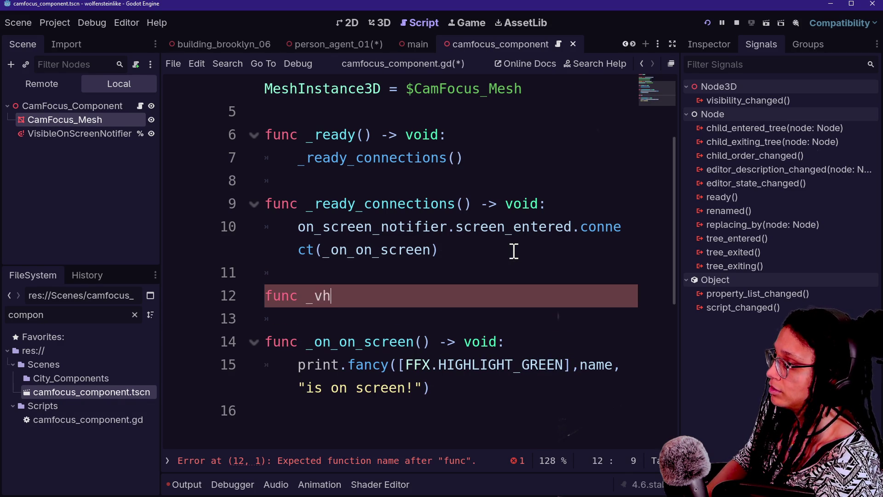
key(BackSpace)
key(BackSpace)
text(change_)
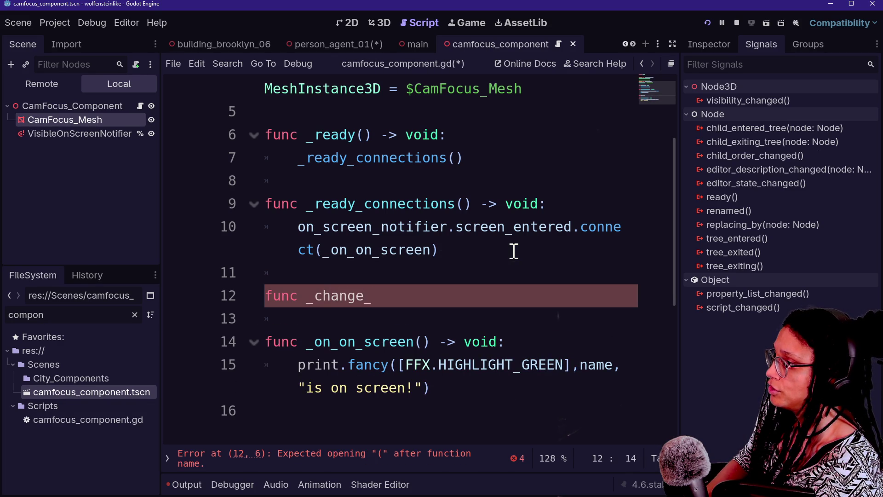
text(color(c)
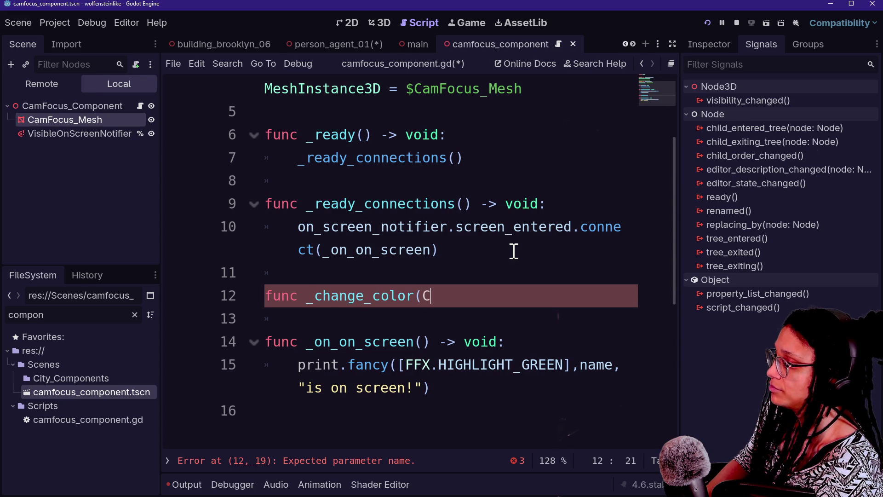
text(olor:)
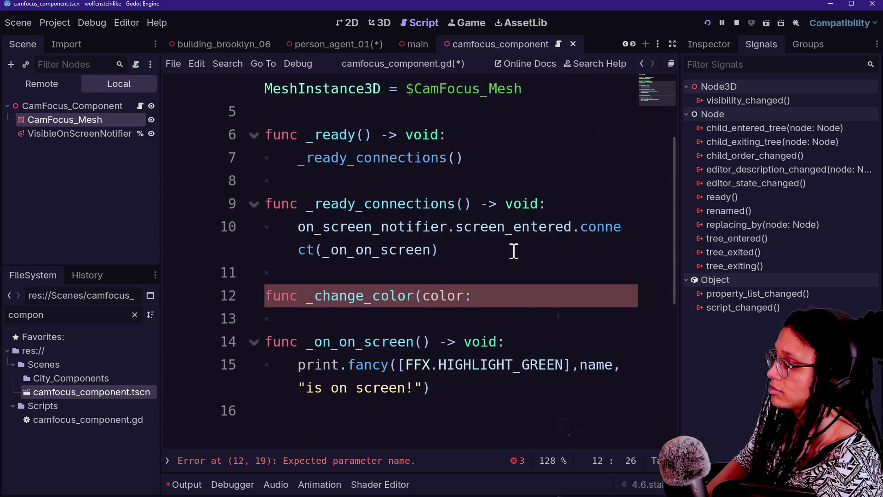
text( Color) -> void:)
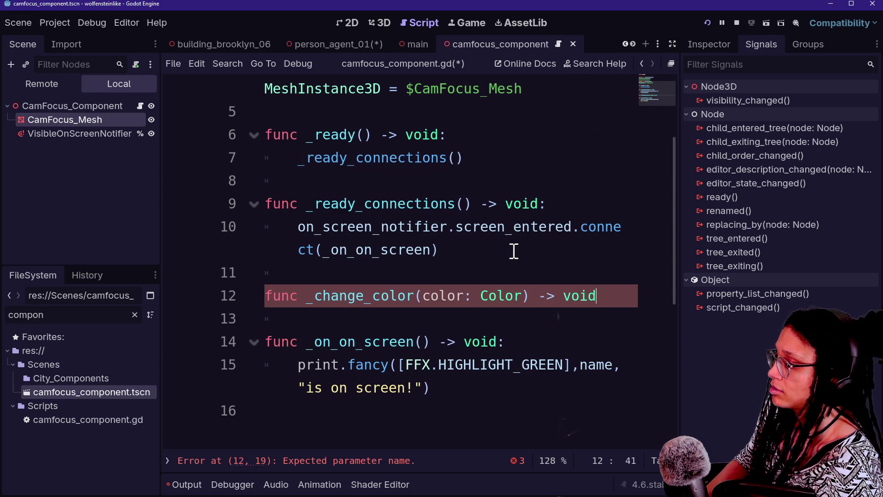
key(Return)
text(me)
key(BackSpace)
key(BackSpace)
text(var )
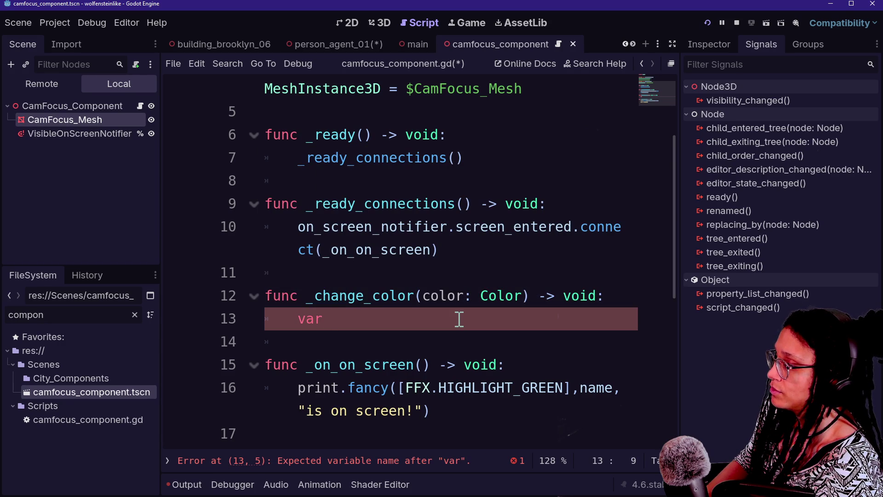
text(texture:)
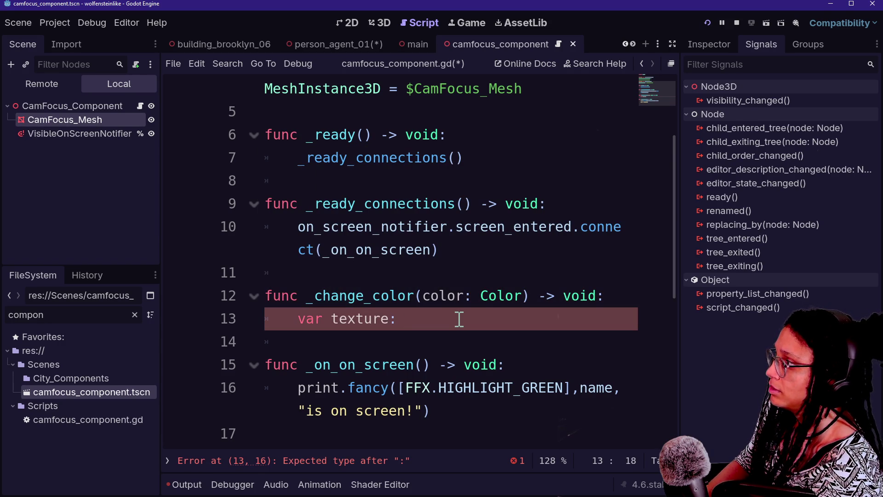
click(81, 132)
click(64, 120)
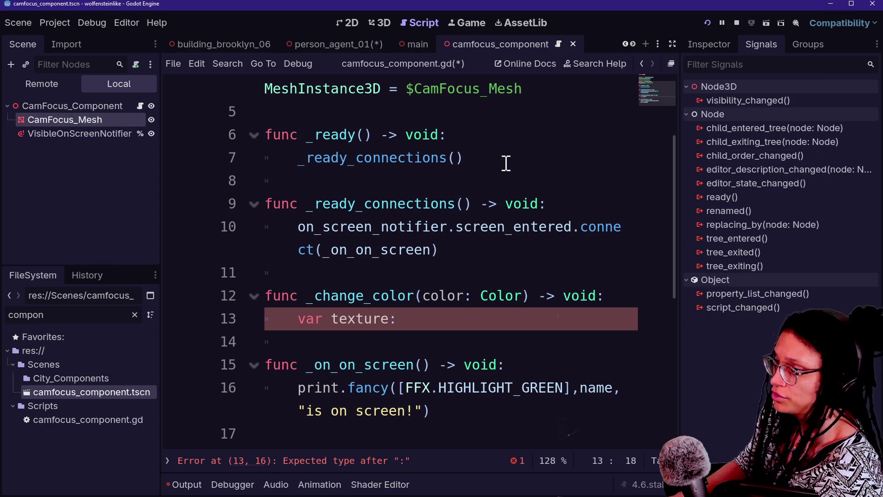
Make CamFocus_Mesh's mesh, material and gradient unique with Make Unique (Recursive)
click(708, 44)
scroll(739, 221, up, 10)
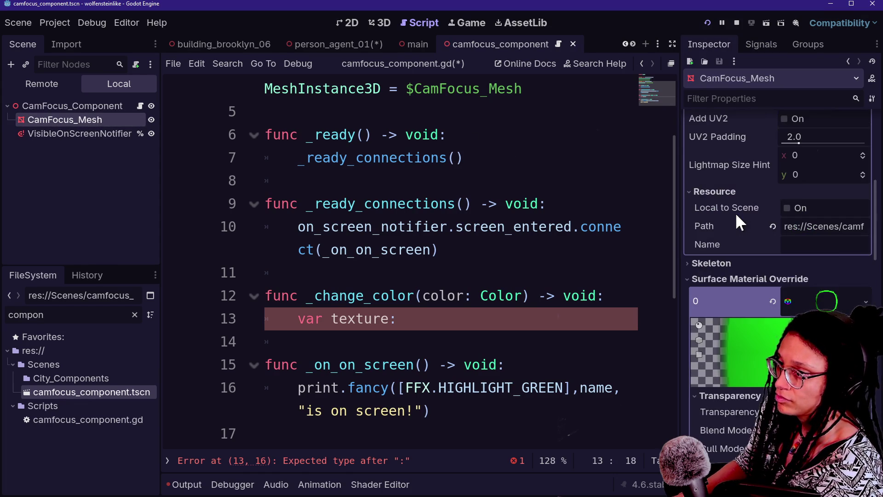
click(865, 301)
click(823, 306)
key(ctrl+s)
key(Escape)
click(823, 304)
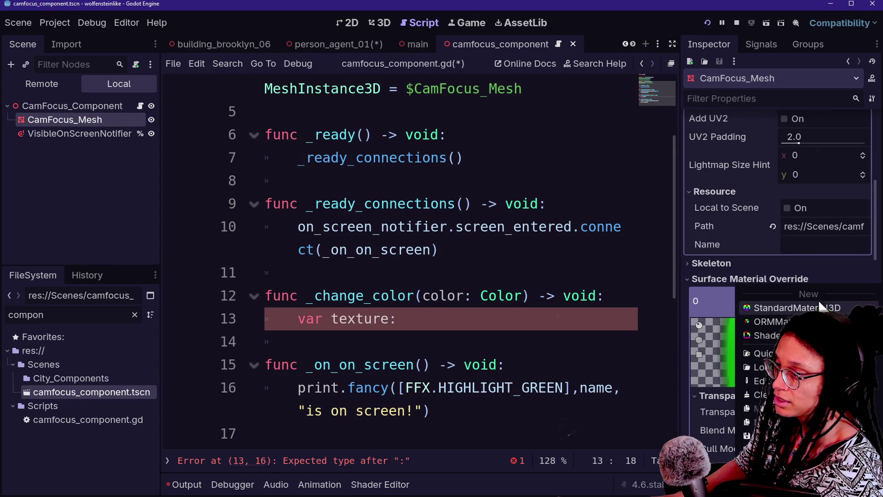
click(798, 308)
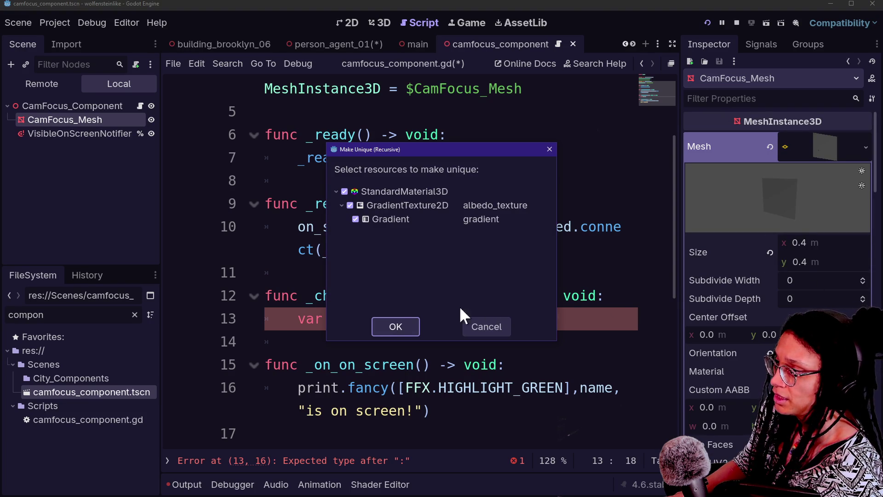
click(395, 325)
scroll(713, 361, down, 4)
scroll(712, 360, down, 3)
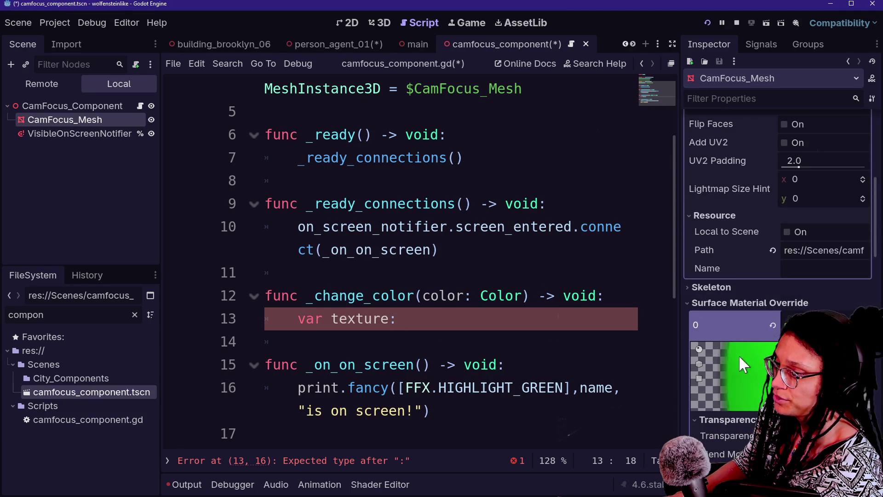
click(766, 328)
scroll(768, 327, up, 5)
scroll(769, 327, up, 1)
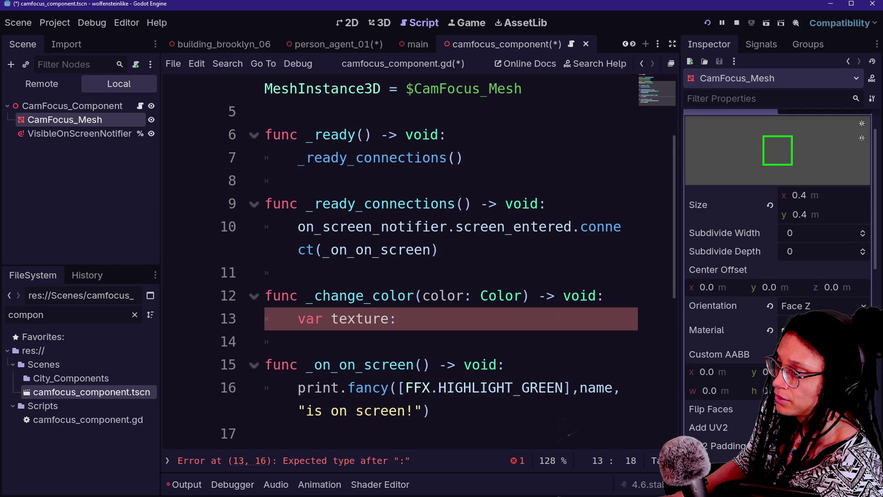
Save the mesh's material as camfocus_mat in the res://Materials folder
click(864, 330)
click(759, 422)
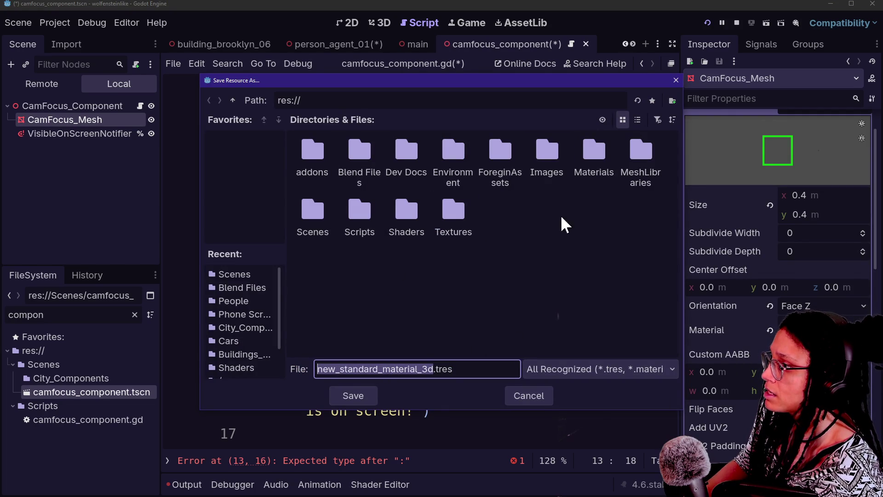
double_click(593, 173)
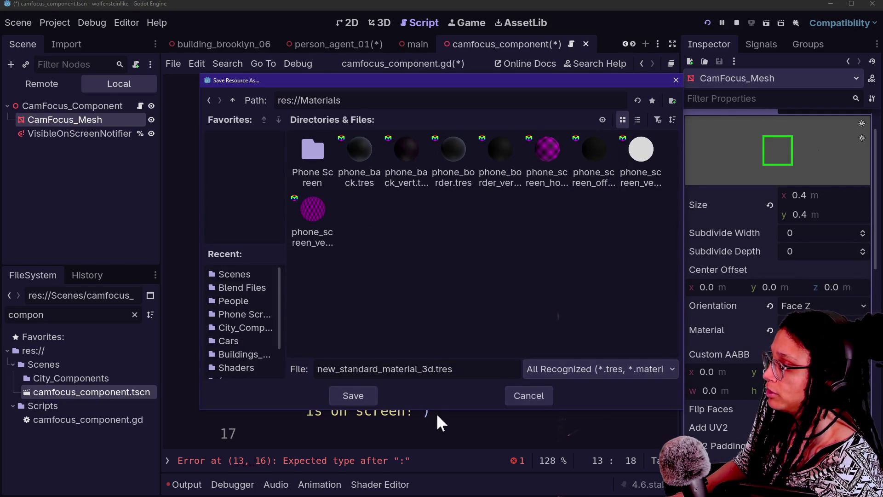
double_click(429, 368)
key(BackSpace)
text(camfocus)
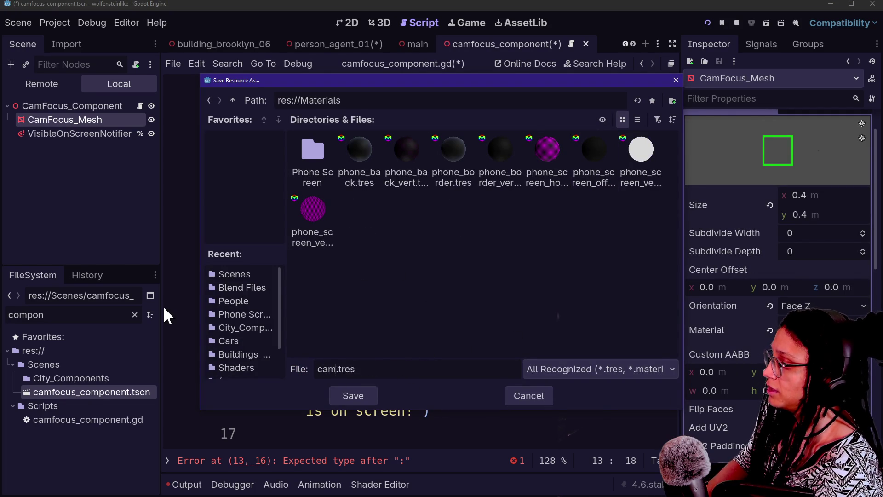
text(_mat)
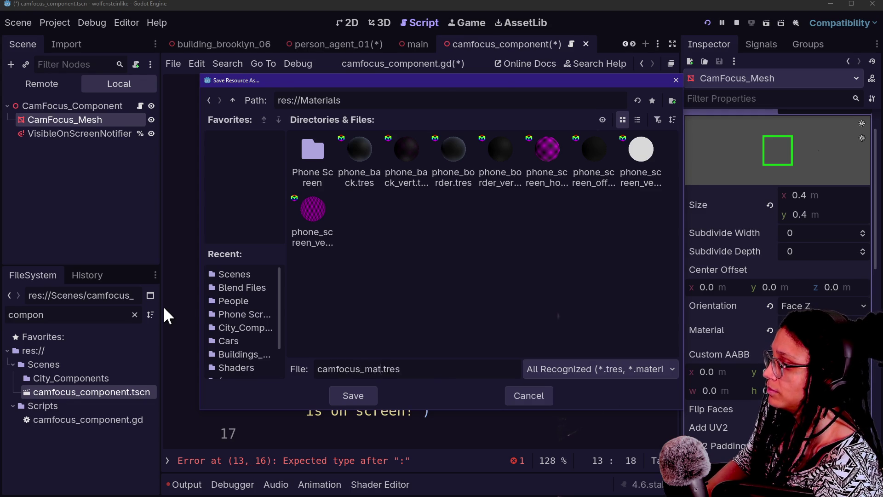
key(Return)
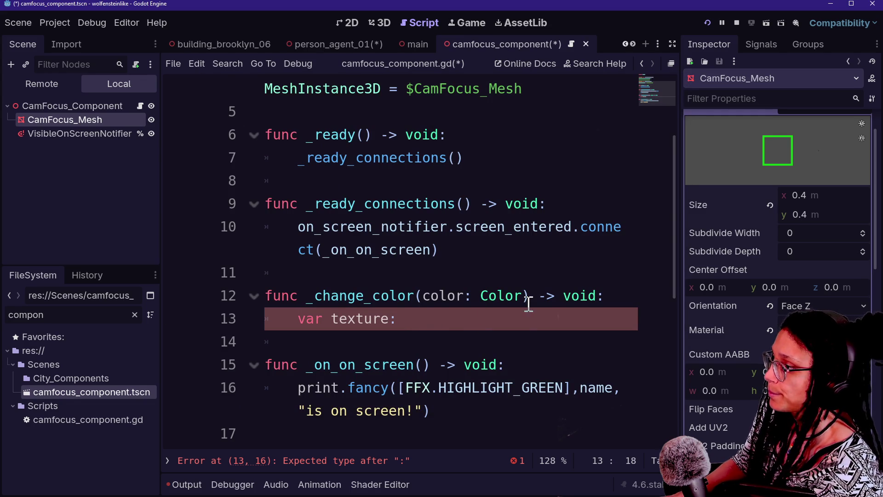
Type texture as StandardMaterial3D, assigned from cam_focus_mesh
text(m)
key(BackSpace)
text(tandar)
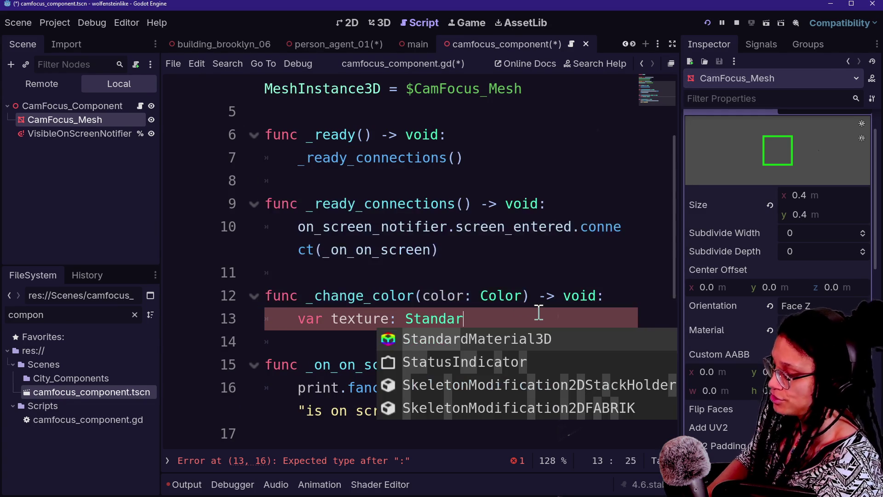
key(ctrl+shift+F11)
key(Return)
text(=)
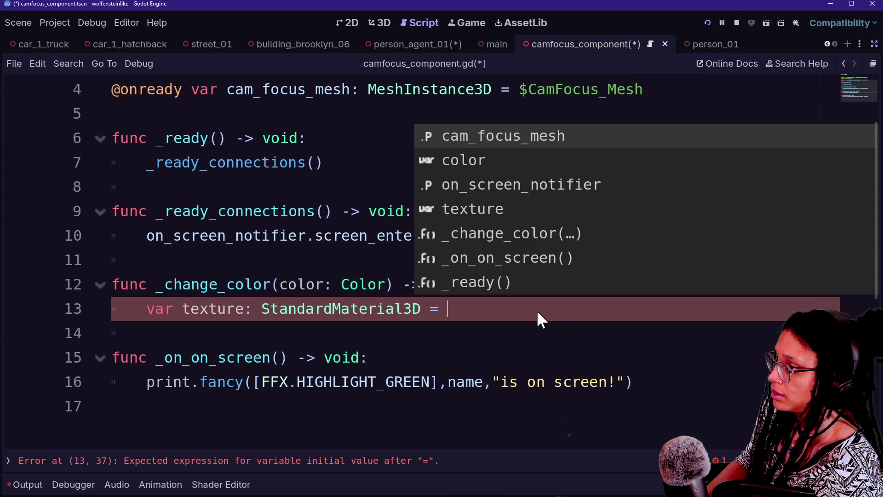
key(Return)
Complete the assignment as cam_focus_mesh.mesh.surface_get_material(0)
text(.)
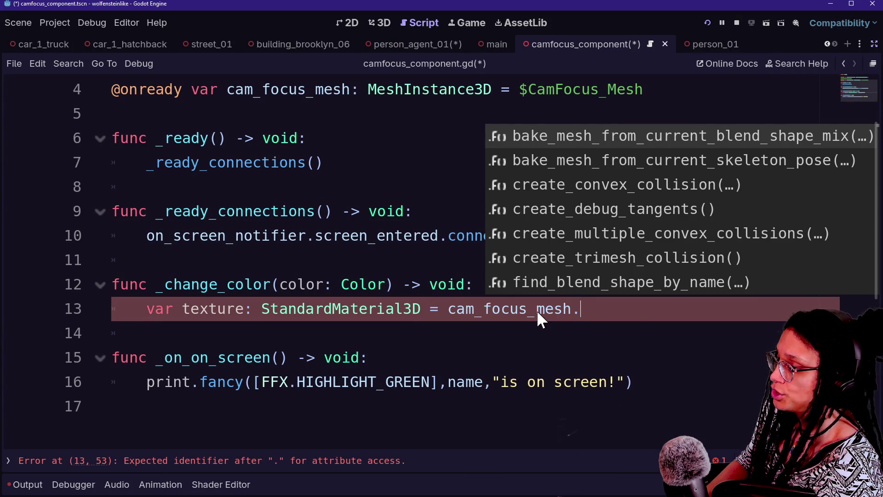
text(t)
key(BackSpace)
text(mesh.)
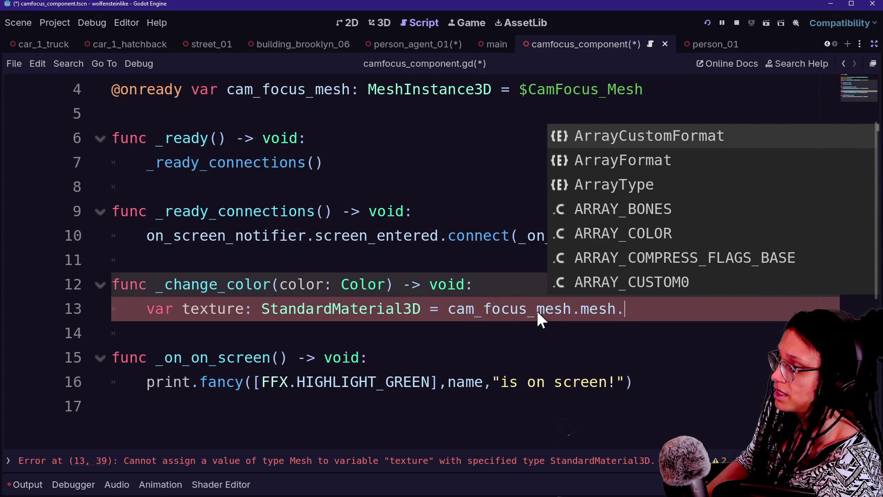
text(tex)
key(BackSpace)
key(BackSpace)
key(BackSpace)
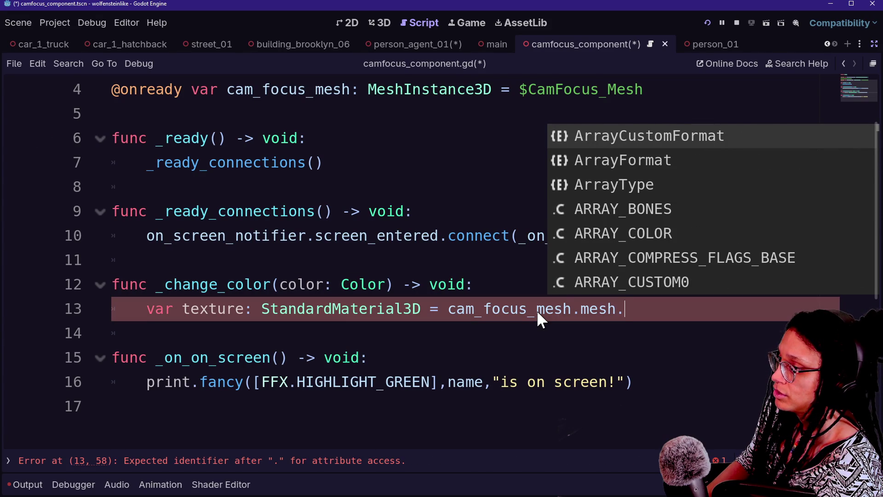
text(get_t)
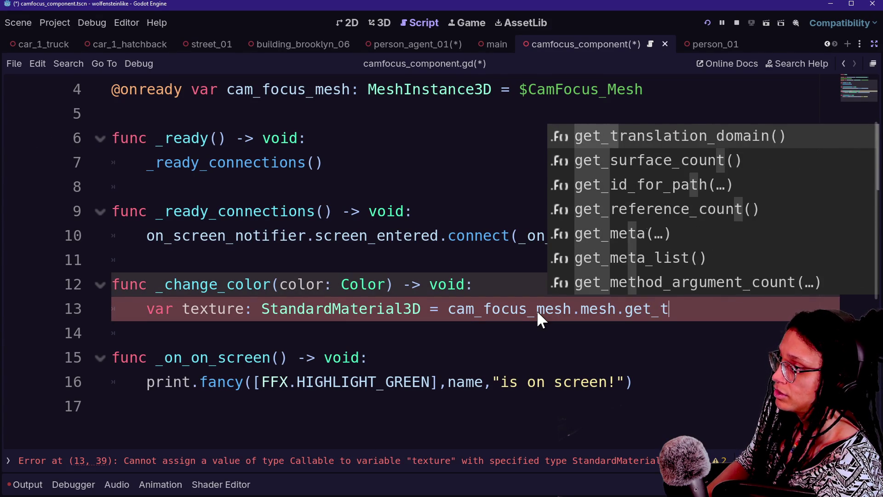
key(BackSpace)
text(mat)
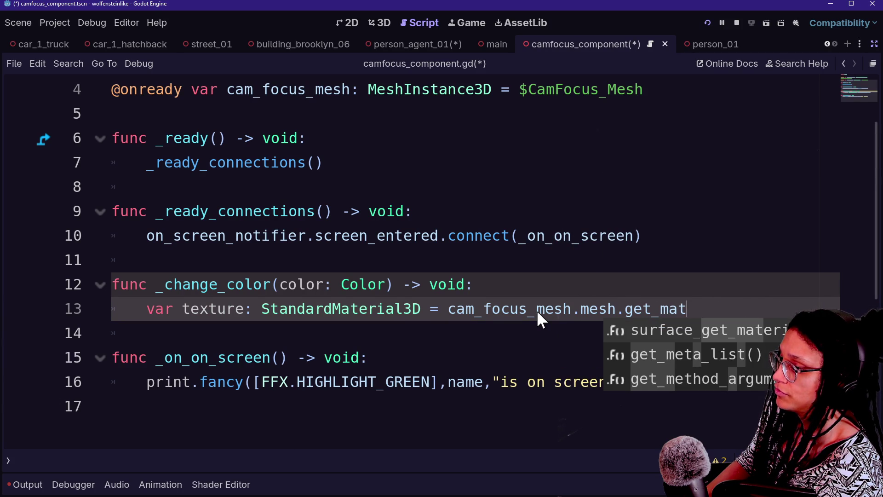
key(Return)
right_click(537, 312)
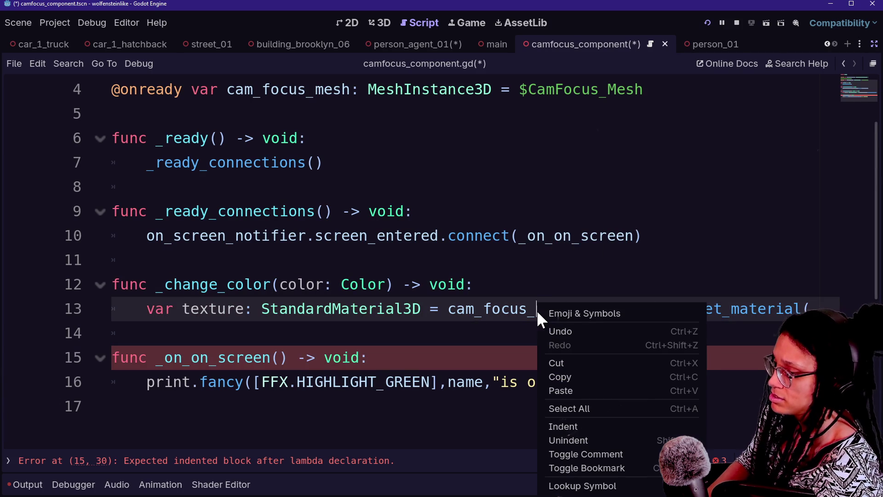
click(805, 309)
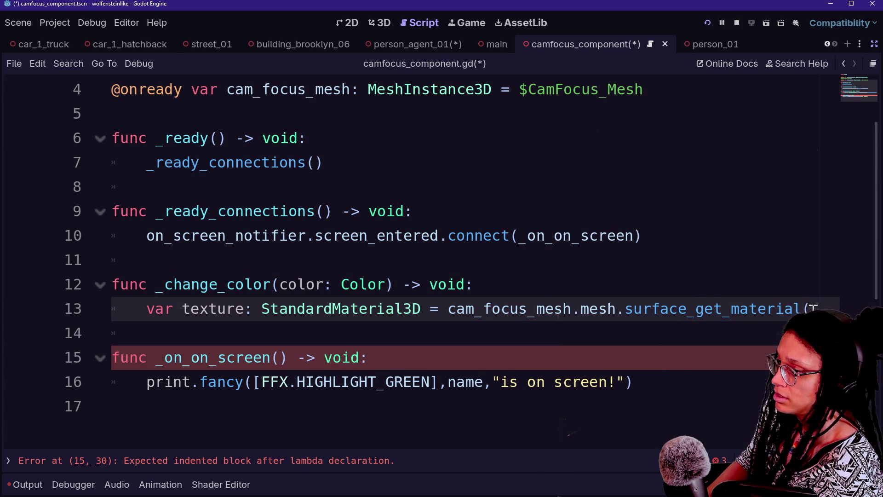
text(0))
Add texture.albedo_color = color to the function and save the script
scroll(845, 235, down, 3)
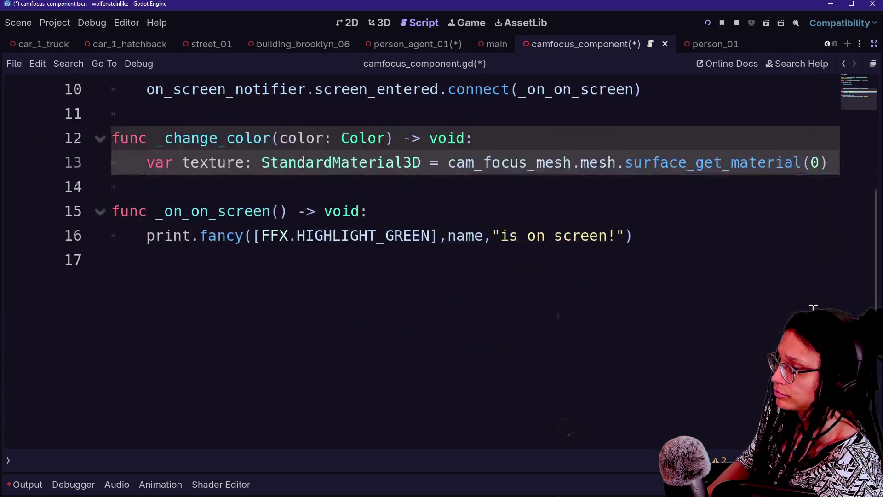
key(Return)
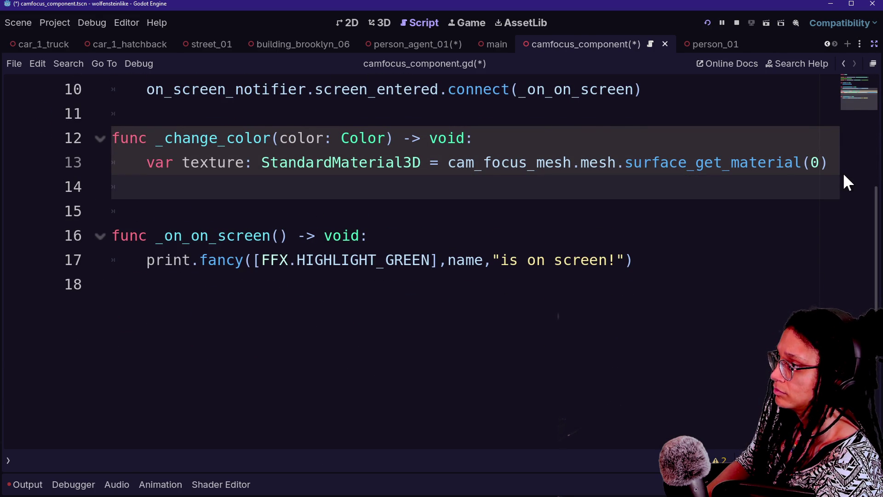
text(tex)
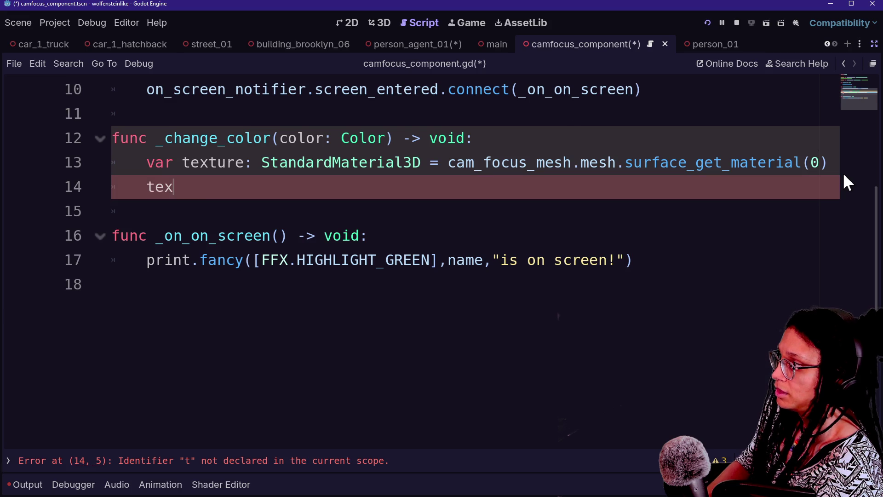
text(ture.al)
key(Return)
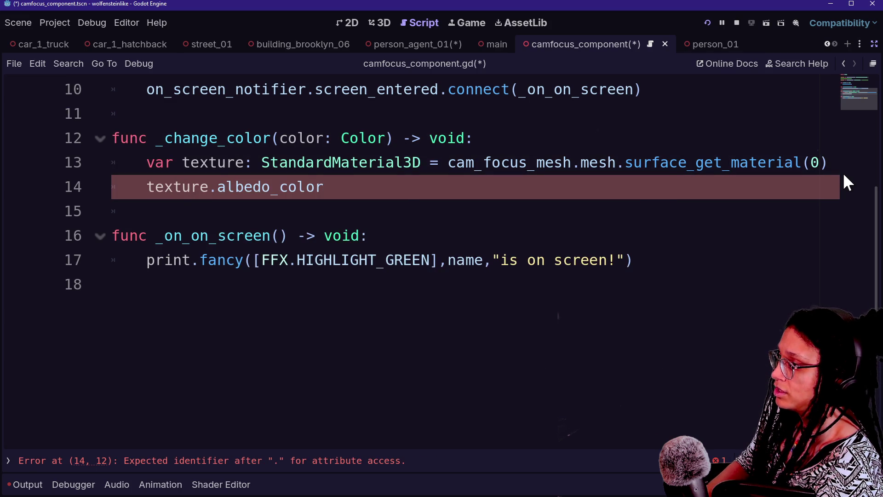
text( = color)
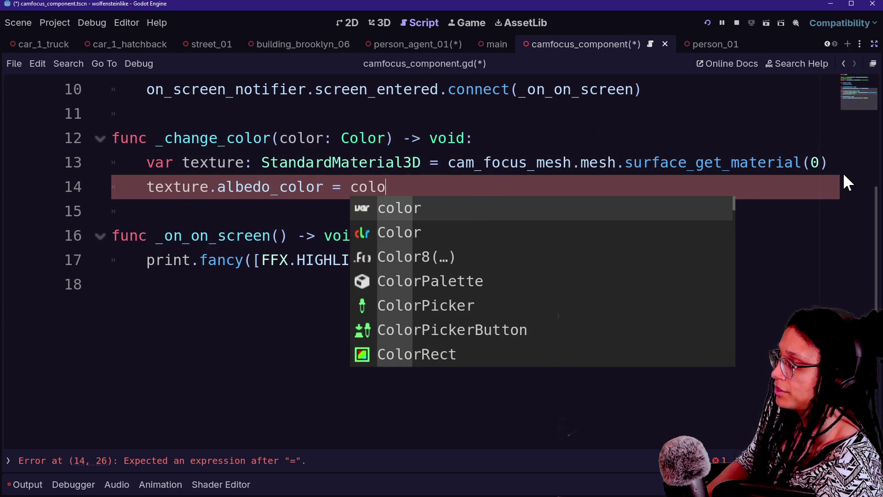
key(ctrl+s)
Review the _change_color function lines and open a blank line below line 13
click(635, 268)
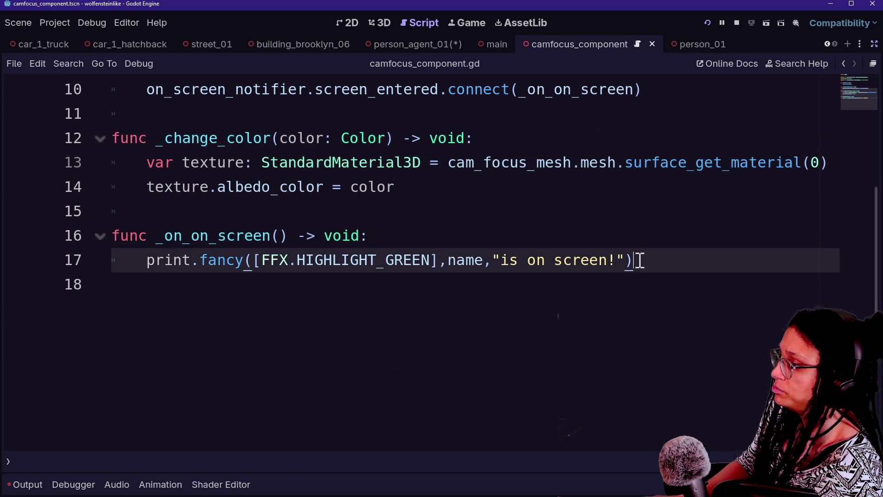
drag(278, 138, 510, 205)
click(510, 205)
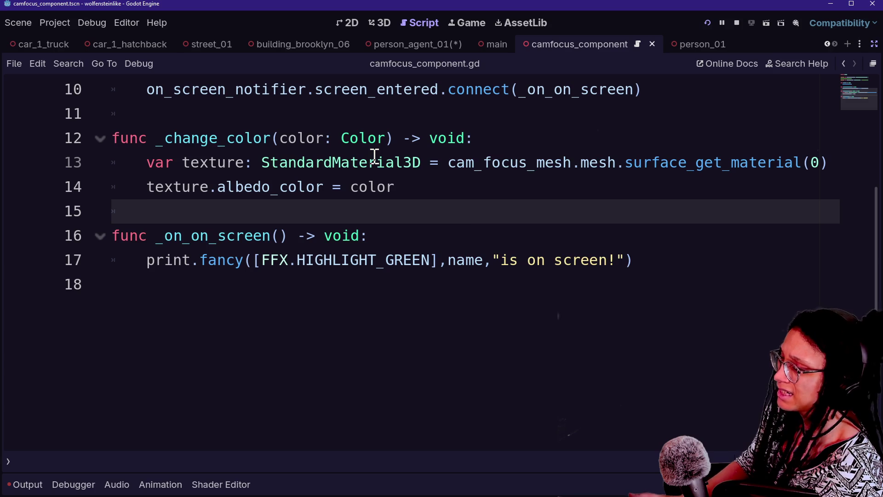
mouse_move(375, 155)
click(377, 138)
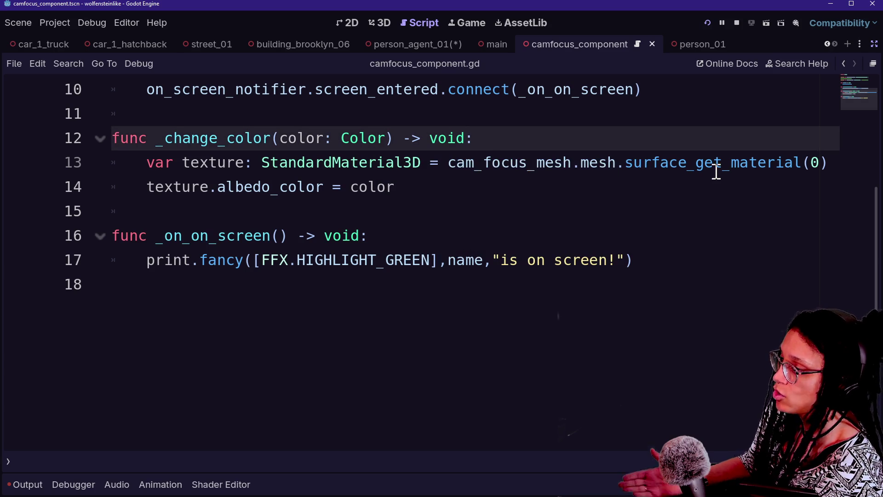
click(825, 170)
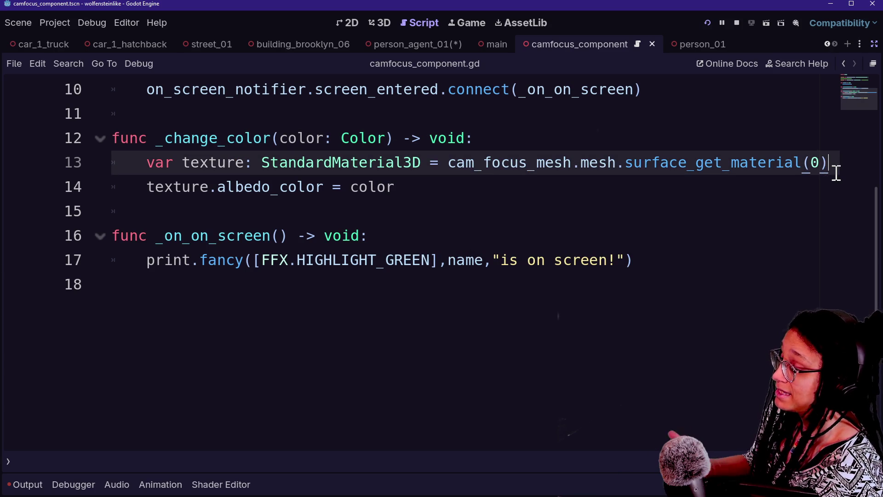
key(Return)
In _change_color, declare new_texture as a duplicate of the material and save
text(b)
key(BackSpace)
text(var new_texture:)
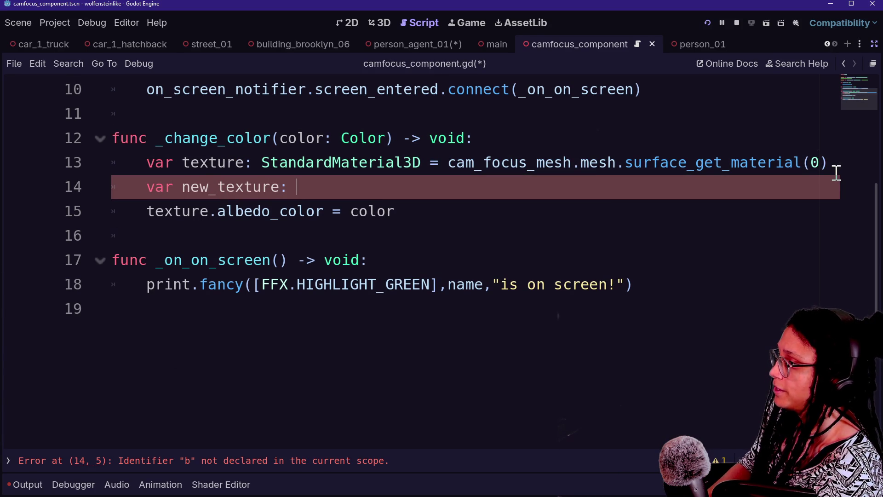
text(ta)
key(Return)
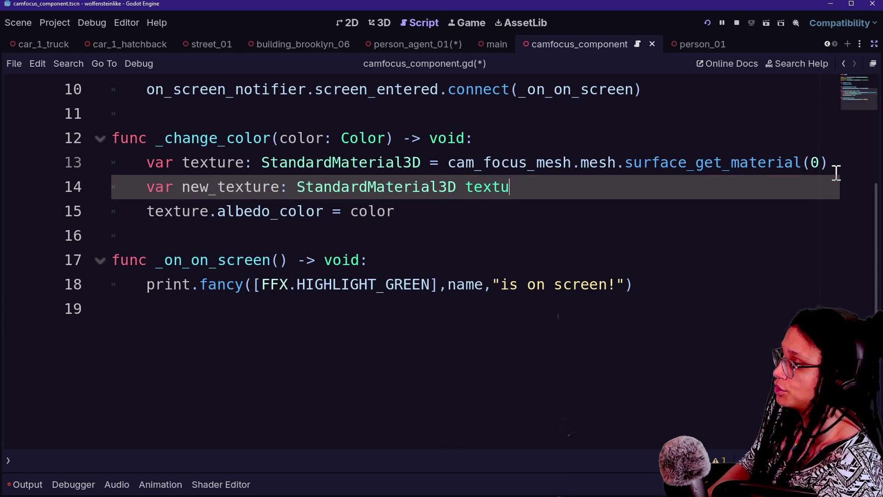
key(BackSpace)
key(BackSpace)
key(BackSpace)
key(BackSpace)
text(exture.dup)
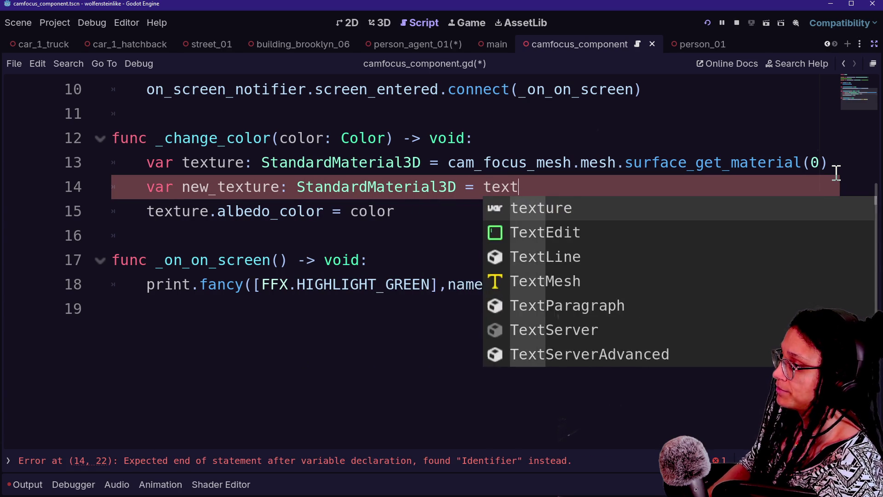
key(Return)
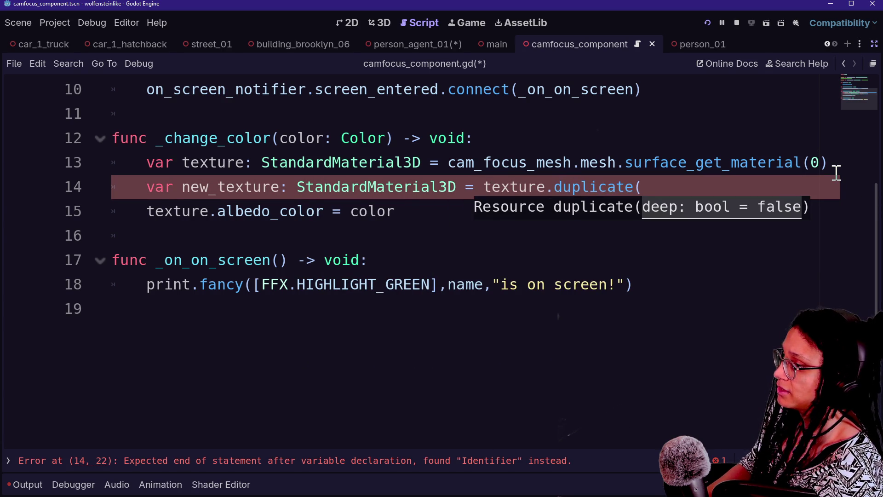
text())
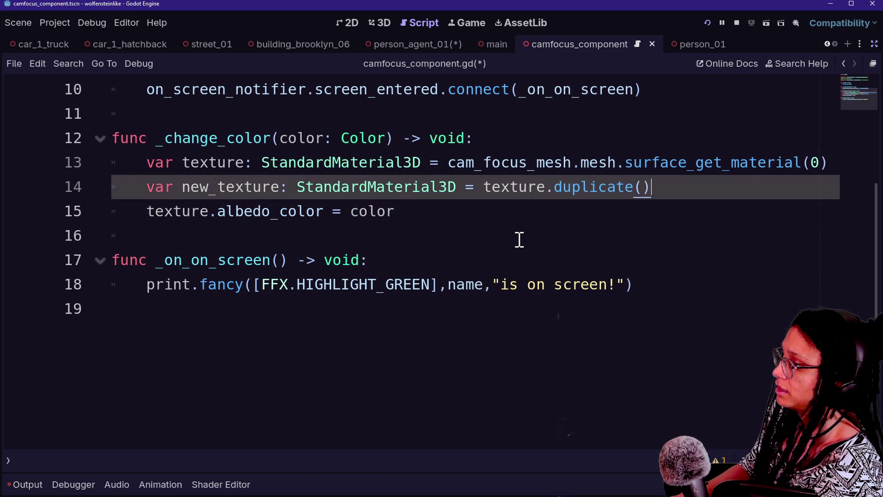
click(414, 212)
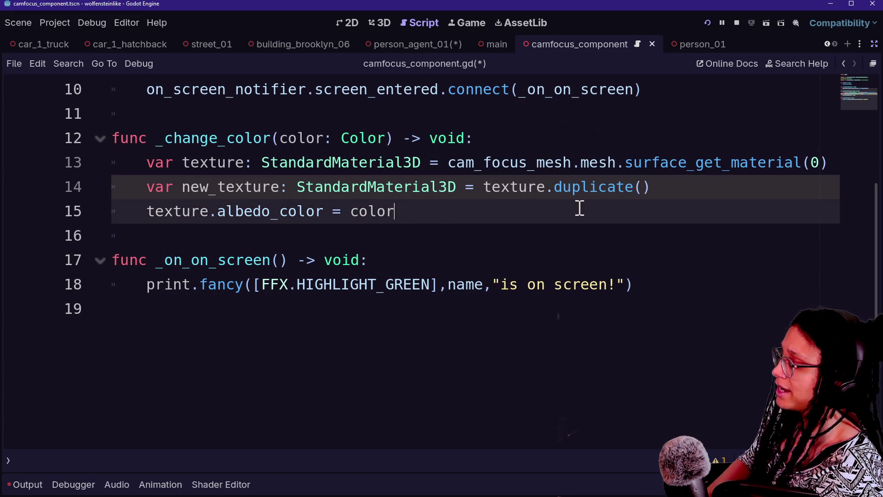
key(ctrl+s)
Make line 15 colour the copy by prefixing its assignment with new_
click(667, 301)
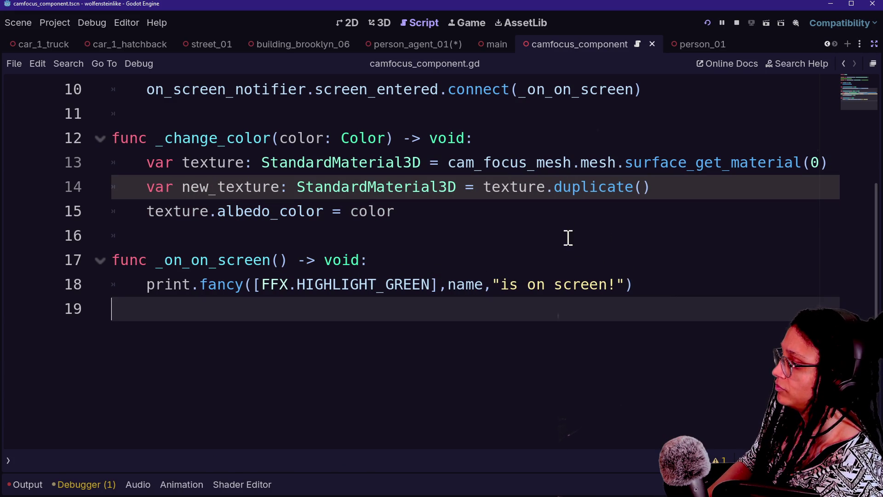
drag(389, 196, 389, 206)
click(397, 209)
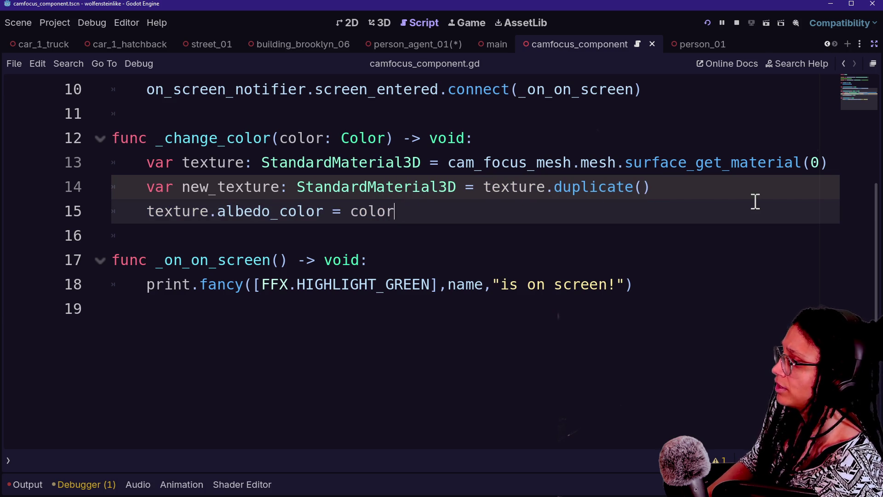
click(146, 212)
text(new_)
click(466, 220)
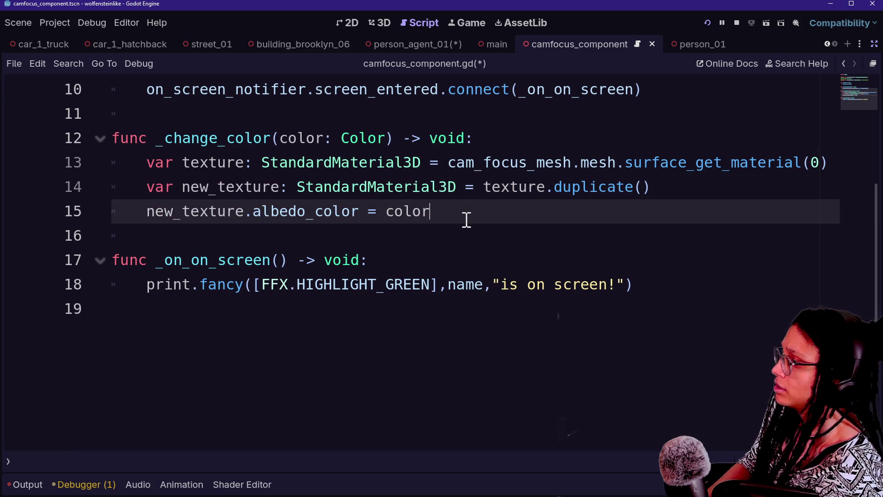
Add a line applying new_texture via cam_focus_mesh.mesh.surface_set_material
key(Return)
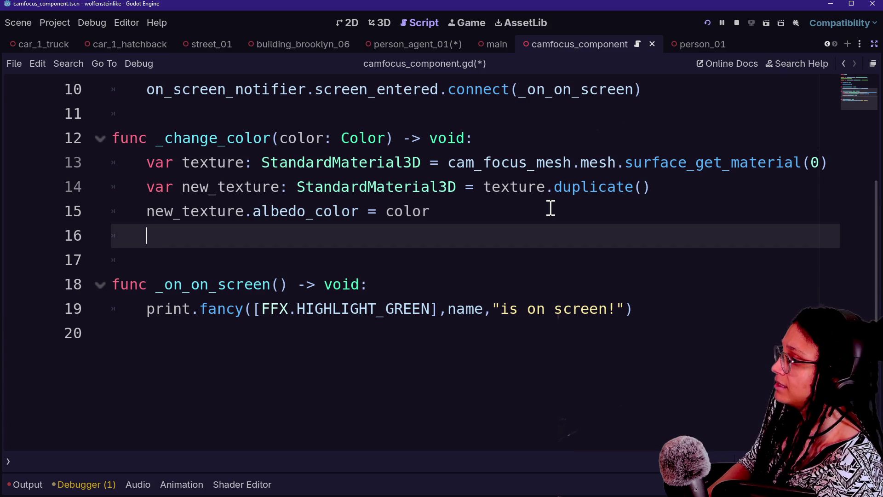
text(cam)
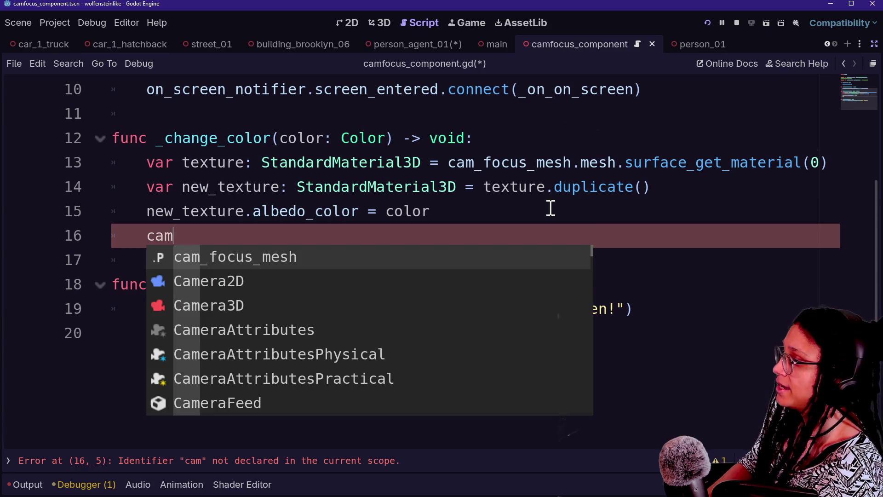
key(Return)
text(.mesh.)
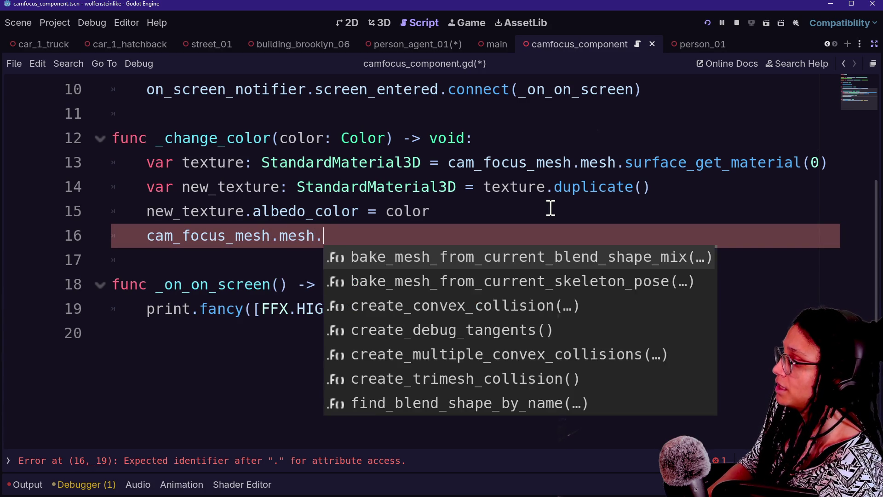
text(set()
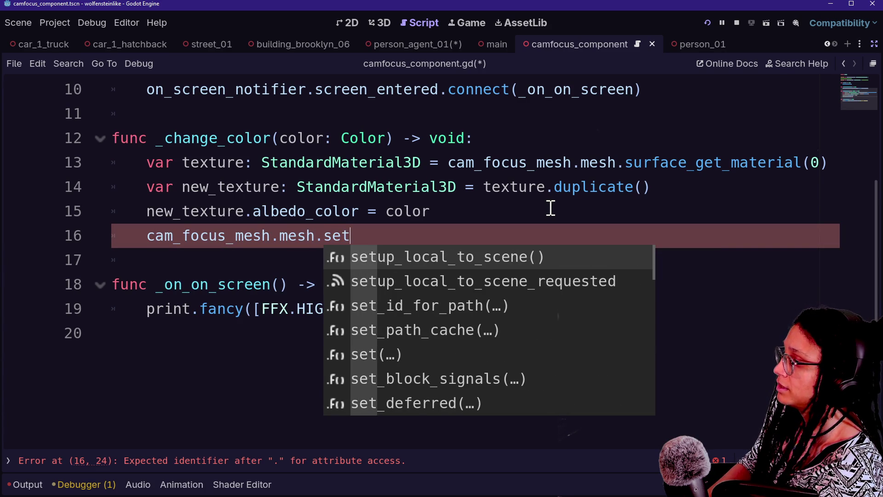
key(BackSpace)
text(urf)
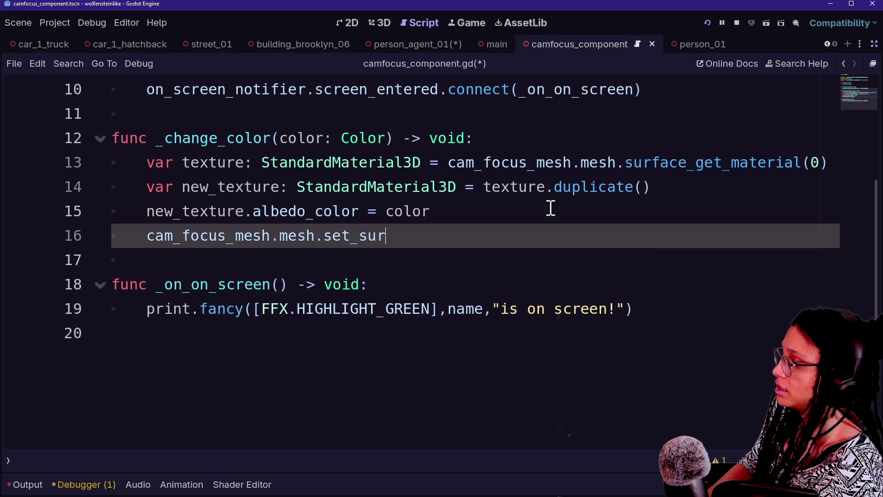
key(BackSpace)
key(BackSpace)
key(BackSpace)
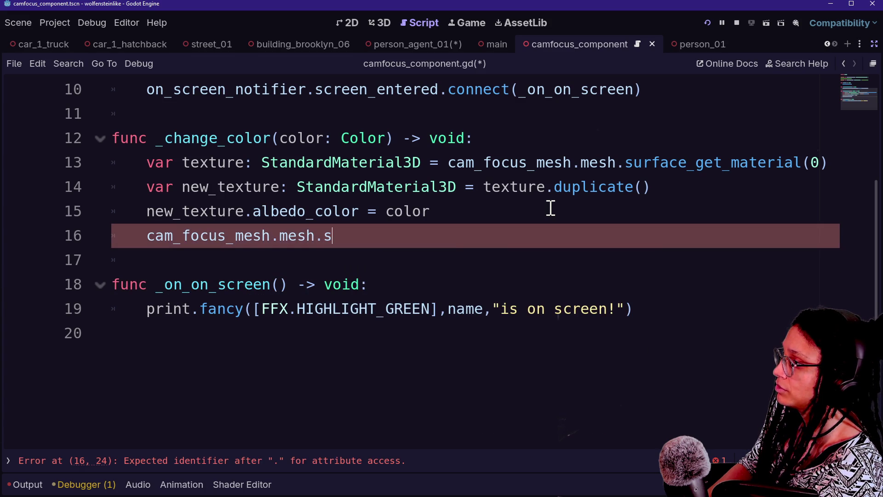
text(urf)
key(Down)
key(Down)
key(Down)
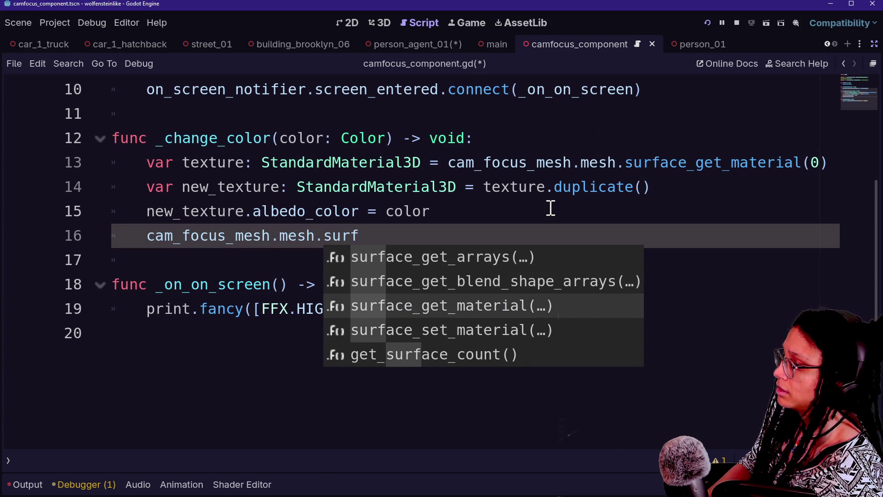
key(Return)
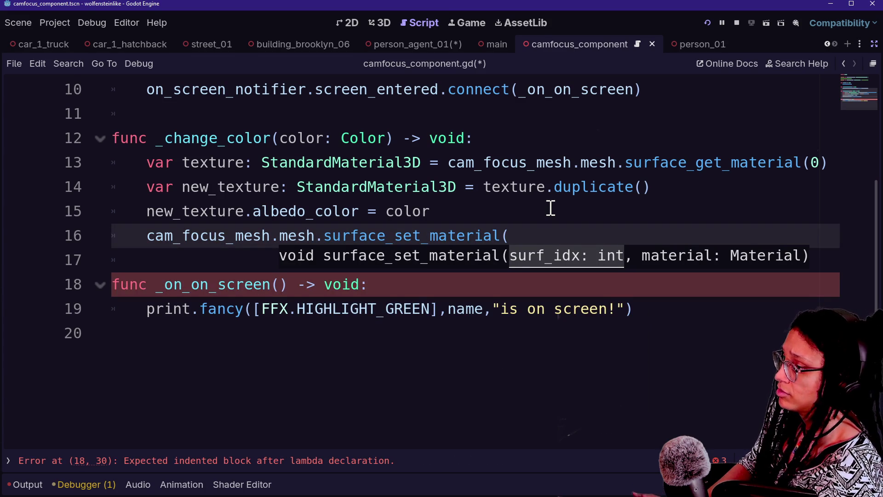
text(_texture))
Under the print call in _on_on_screen, add _change_color(Color("Green"
click(437, 193)
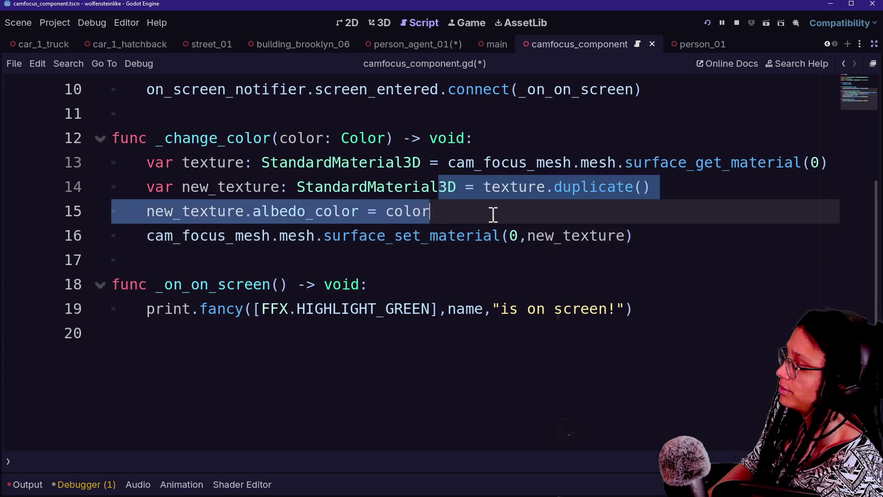
click(660, 261)
click(663, 326)
click(663, 318)
key(Return)
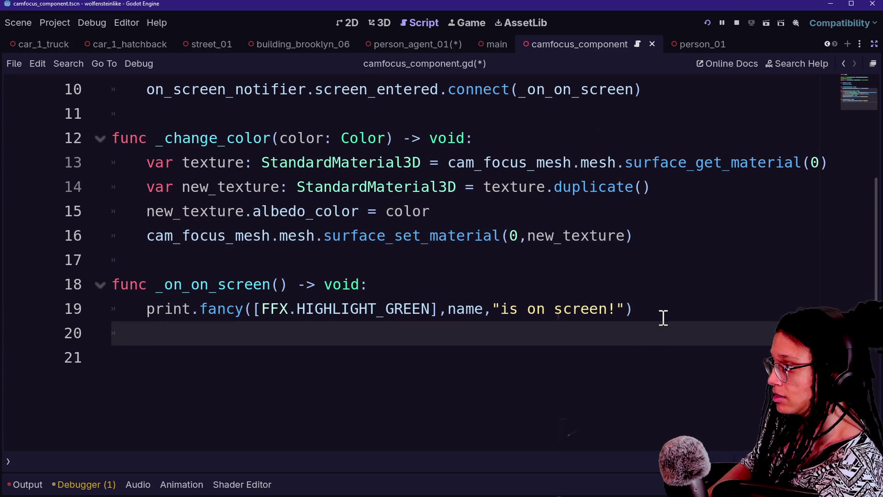
text(_change)
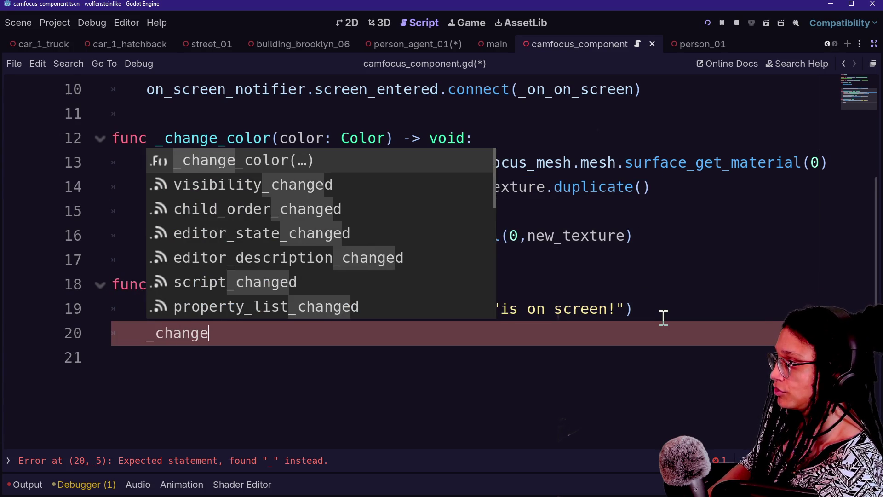
key(Return)
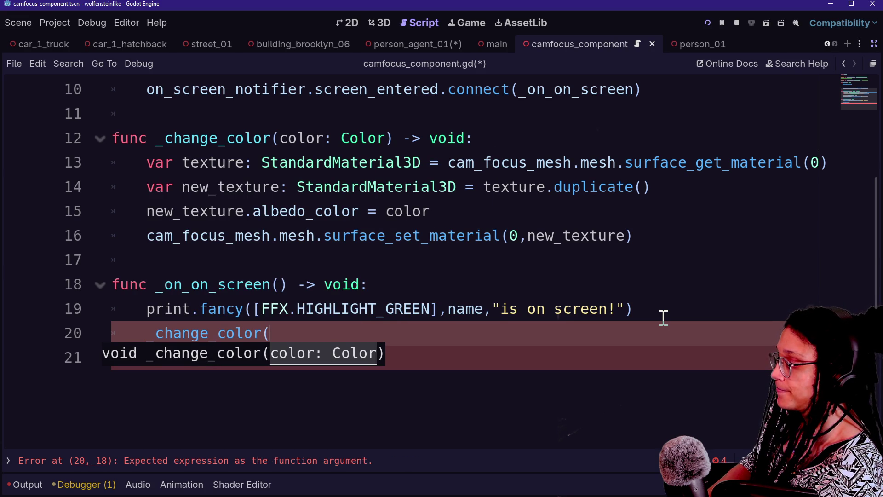
text(()
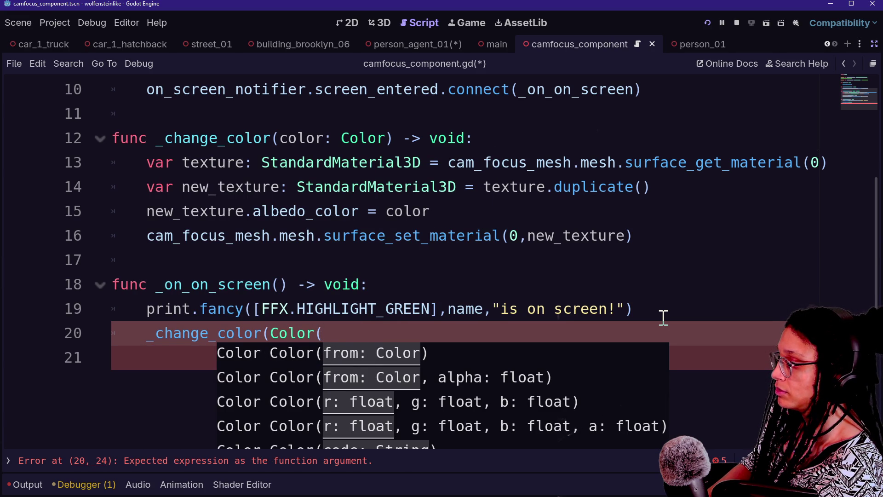
text(G)
key(BackSpace)
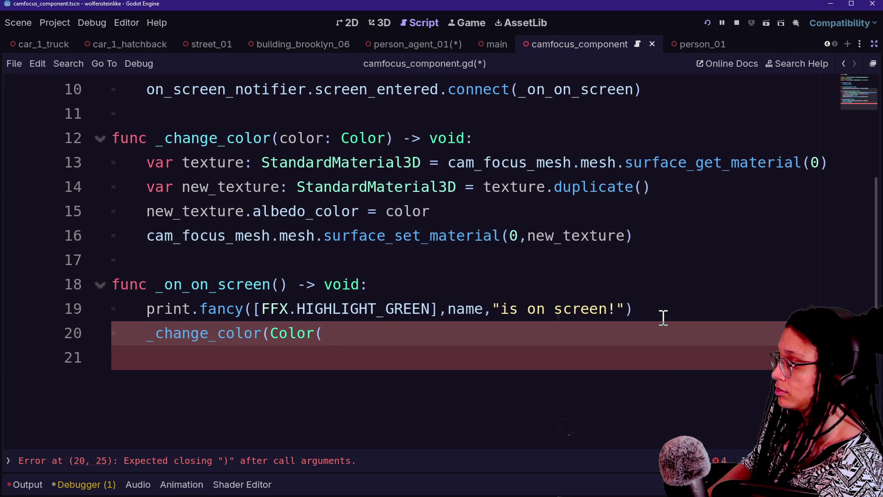
text(()
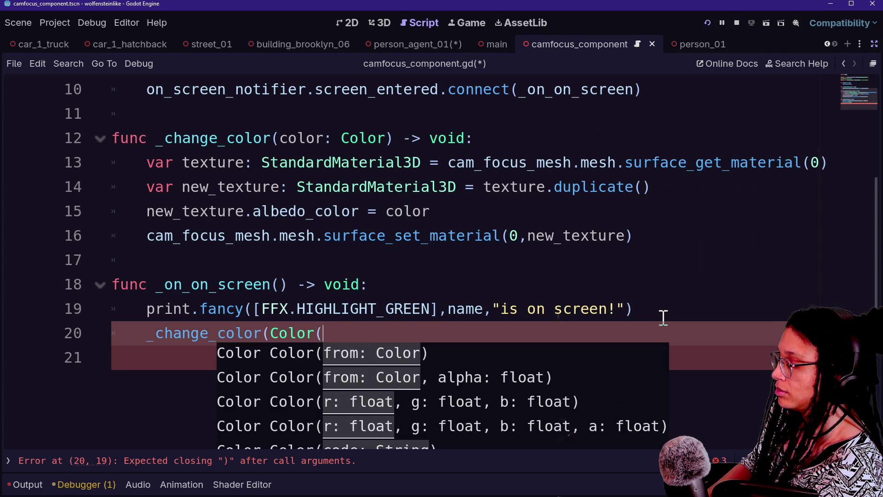
text())
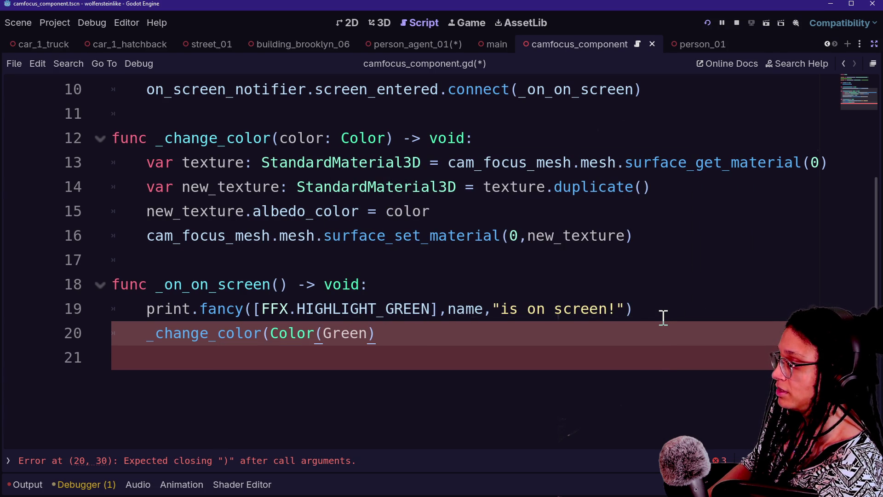
key(Left)
key(Left)
key(Left)
text(")
key(Right)
key(Right)
key(Right)
text(")
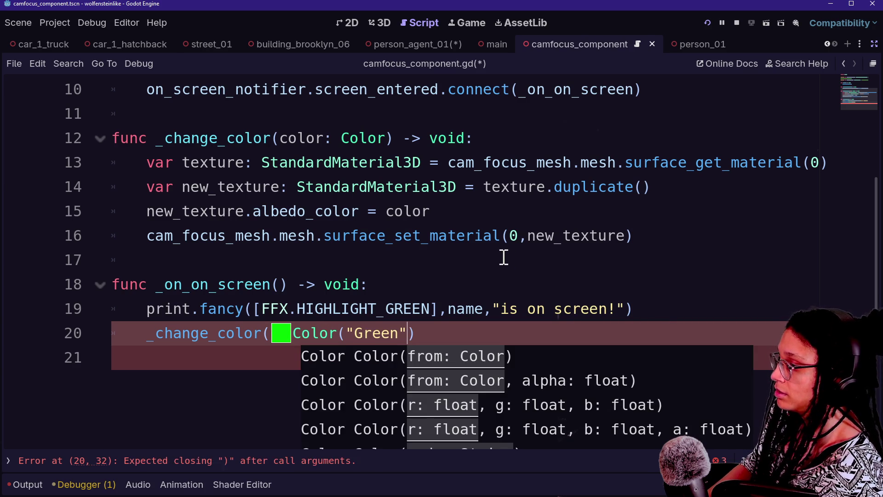
click(282, 334)
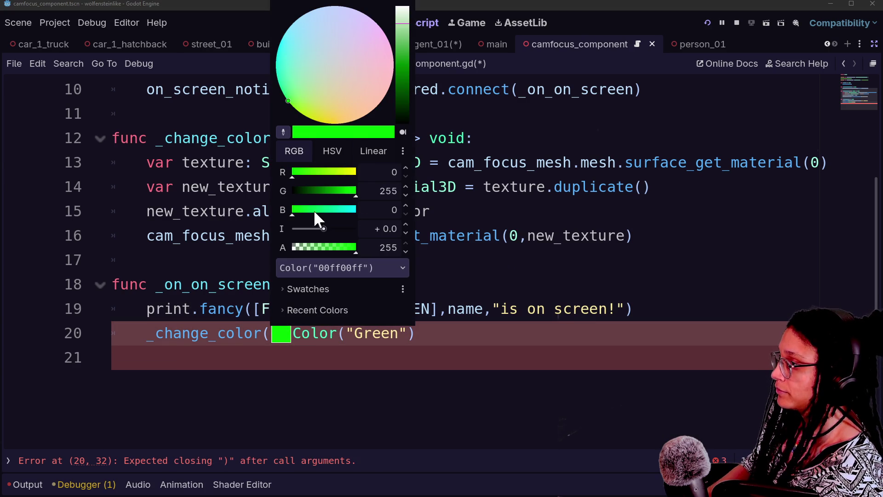
Change the on-screen colour to cyan 00d9ffff and close the _change_color call
click(332, 150)
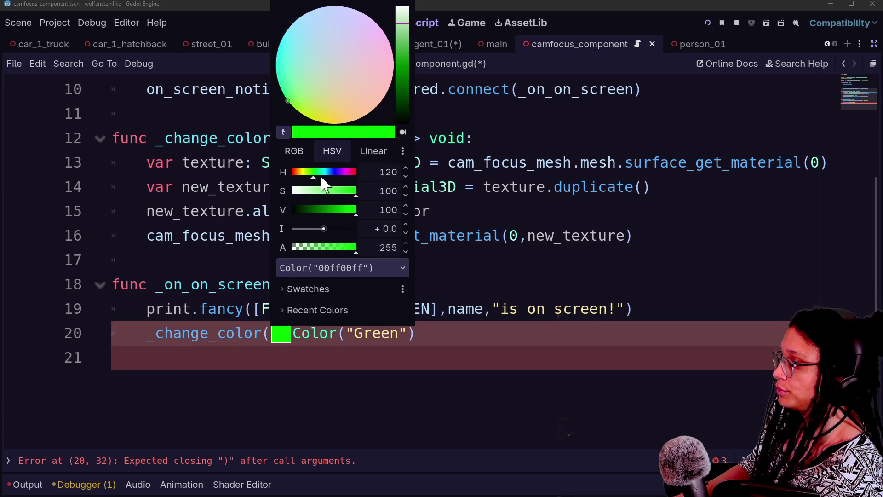
click(324, 175)
click(354, 395)
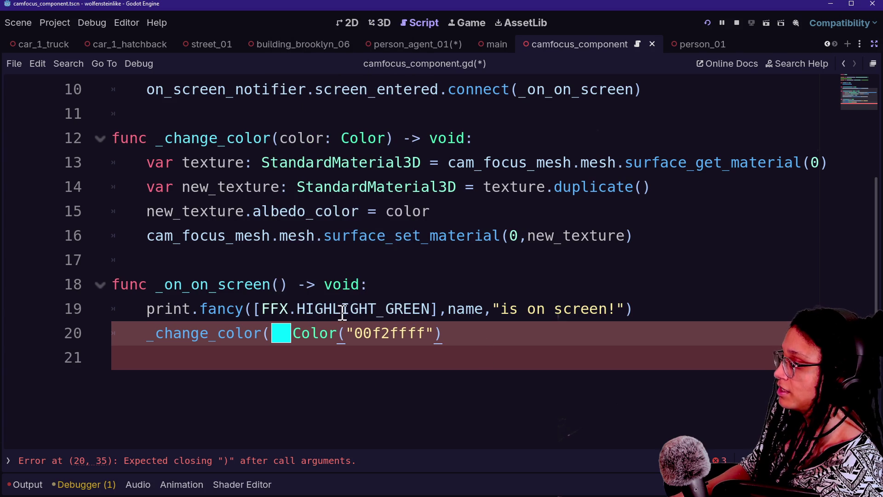
click(281, 334)
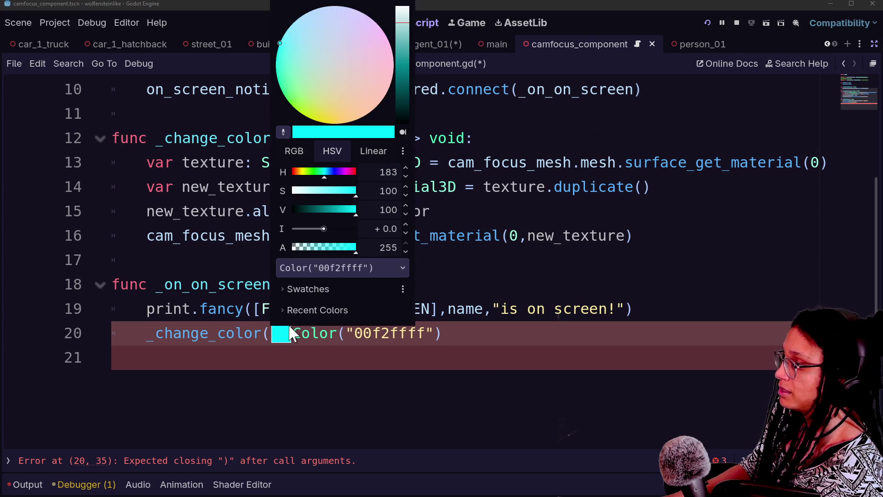
click(326, 175)
click(479, 355)
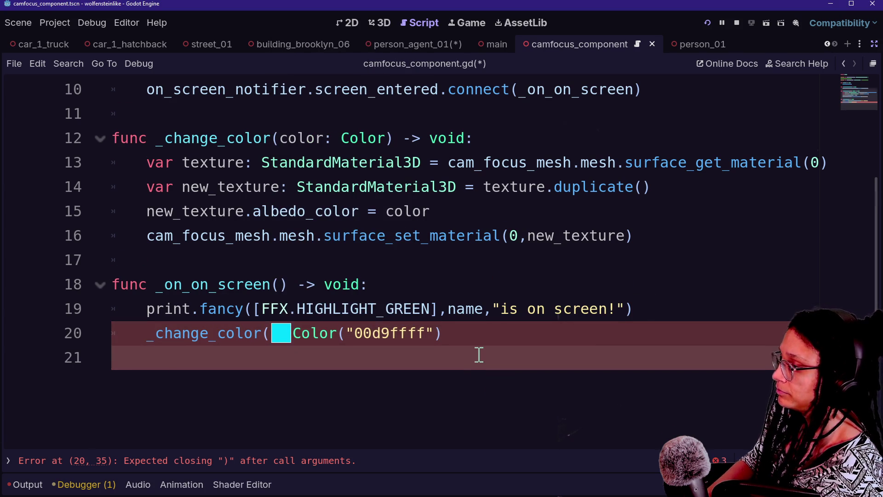
scroll(479, 354, down, 1)
click(541, 256)
text())
click(569, 285)
Paste a copy of _on_on_screen below it and begin renaming the copy
mouse_move(494, 254)
mouse_down()
mouse_move(501, 262)
mouse_move(482, 187)
mouse_up()
key(ctrl+c)
click(475, 293)
key(ctrl+v)
click(210, 309)
key(BackSpace)
Finish naming the copy _on_off_screen and delete its print line
text(ff)
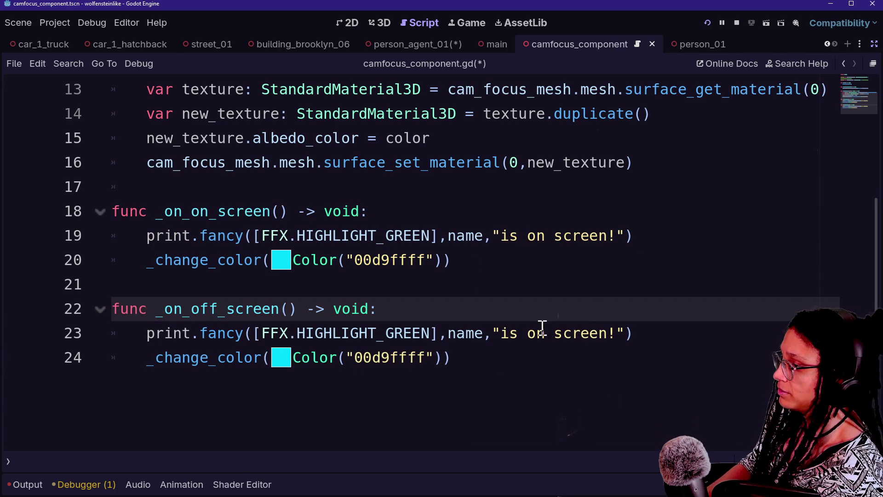
drag(651, 338, 651, 321)
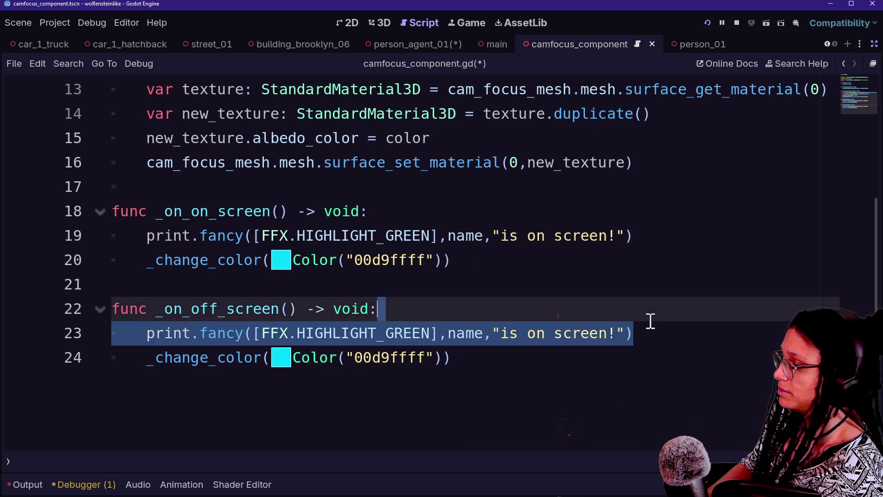
key(BackSpace)
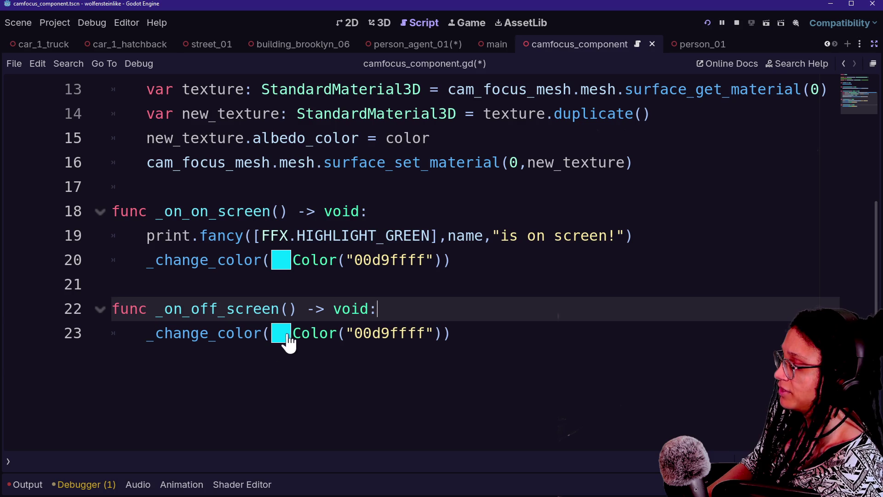
Set the off-screen colour to pure green 00ff00ff (RGB 0,255,0)
click(284, 335)
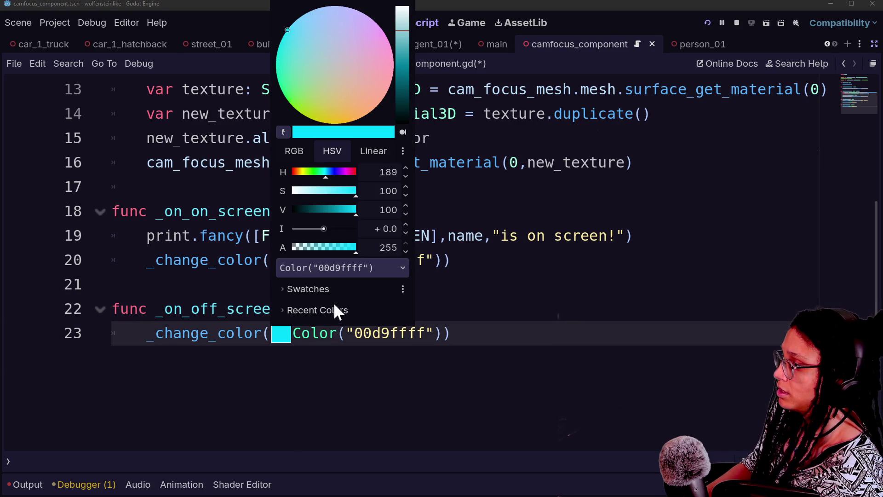
click(294, 152)
click(327, 190)
drag(328, 189, 363, 189)
drag(300, 210, 250, 210)
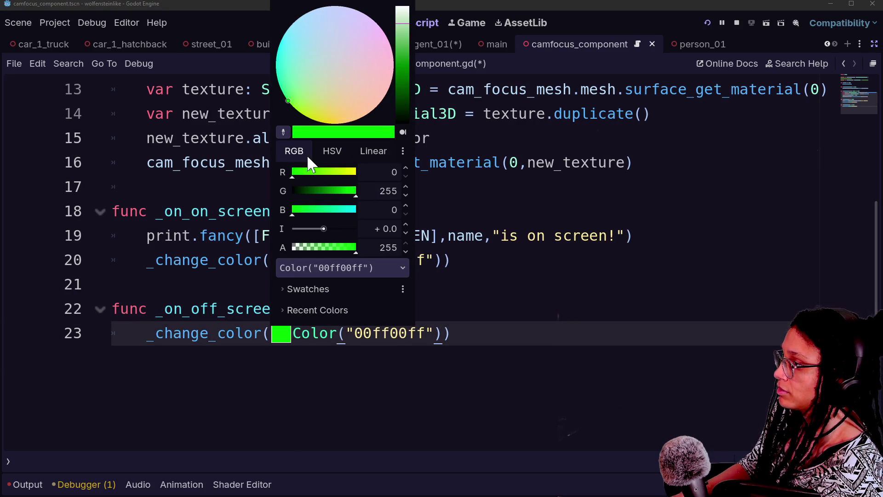
click(323, 154)
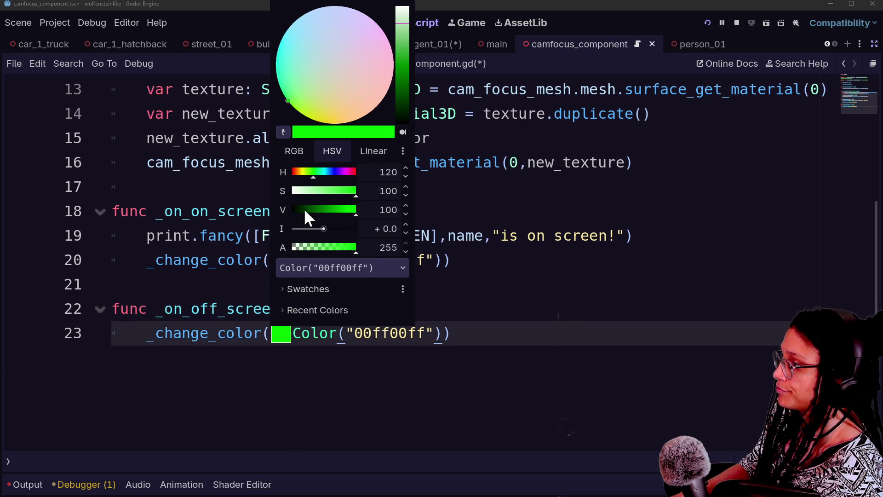
click(307, 362)
scroll(425, 332, up, 4)
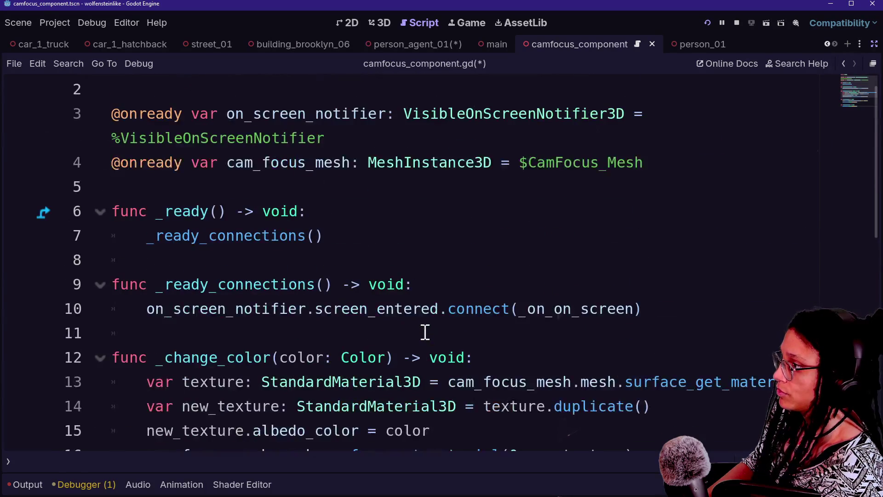
Duplicate the screen_entered connection line and change the copy to screen_exited
scroll(426, 332, down, 2)
scroll(425, 333, down, 2)
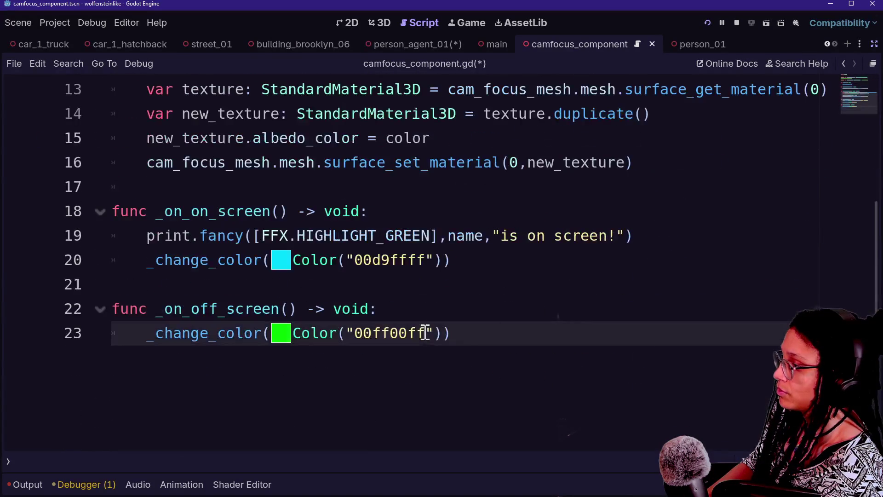
scroll(457, 351, up, 3)
click(454, 309)
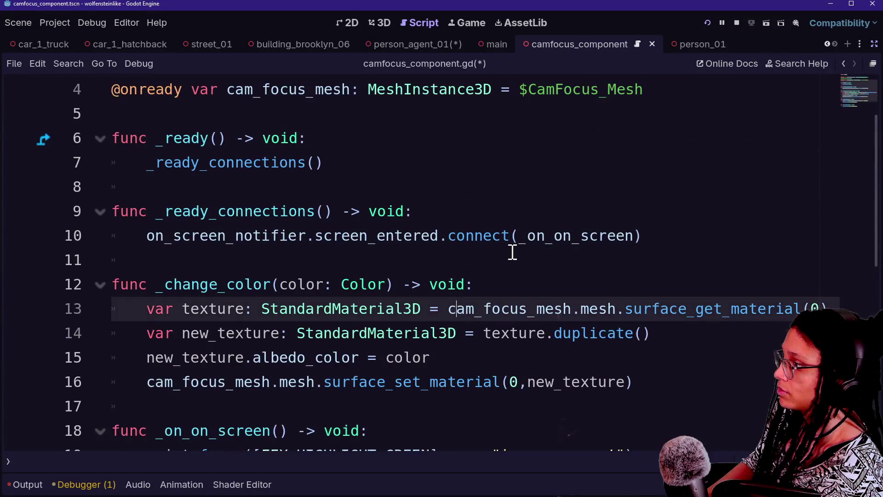
click(514, 259)
key(ctrl+s)
click(669, 237)
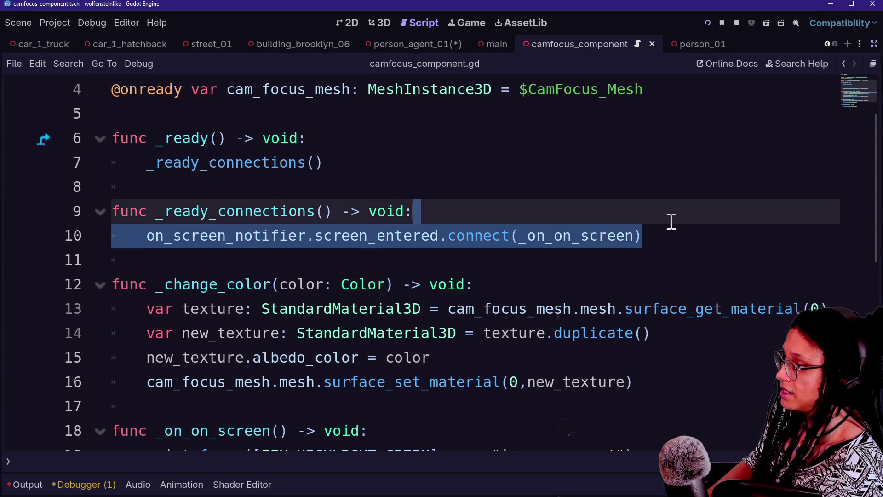
key(ctrl+shift+d)
click(385, 260)
key(Delete)
text(xit)
key(Delete)
key(Delete)
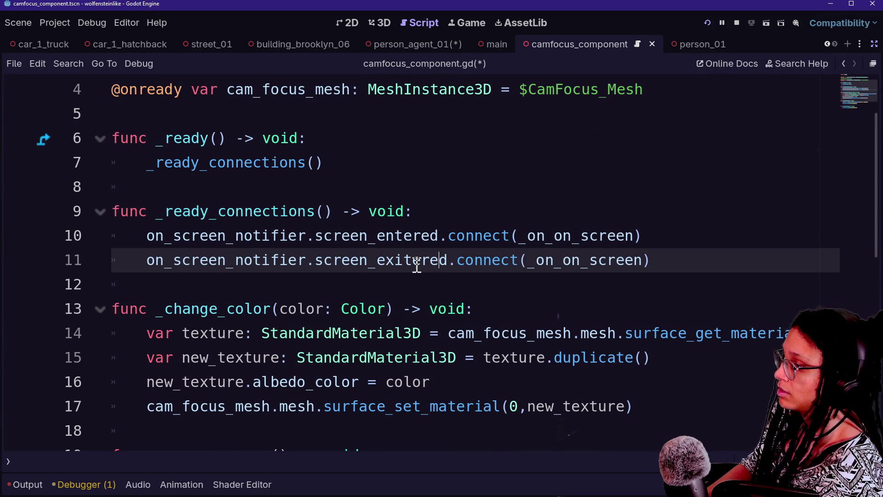
Point the new connection at _on_off_screen and save the script
click(548, 259)
key(Delete)
key(Delete)
text(off)
key(Up)
key(Up)
key(Up)
key(ctrl+s)
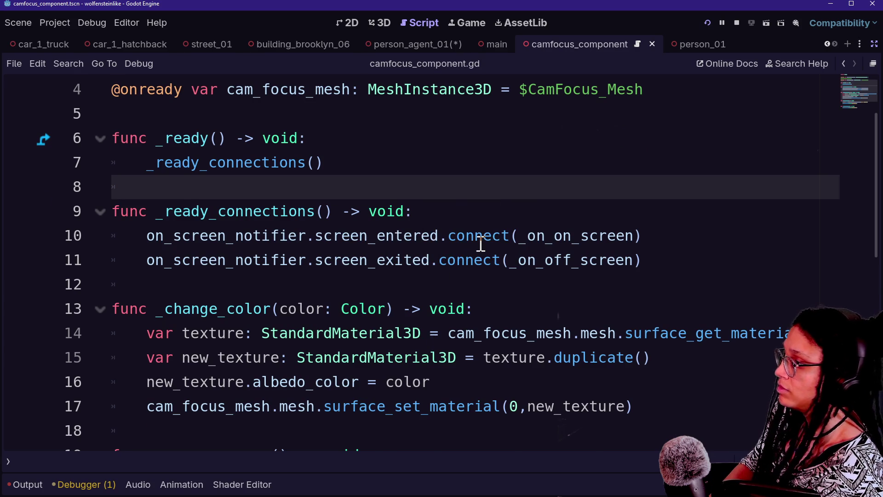
Show the debugger's Errors list with the unused new_texture warning
scroll(480, 244, up, 2)
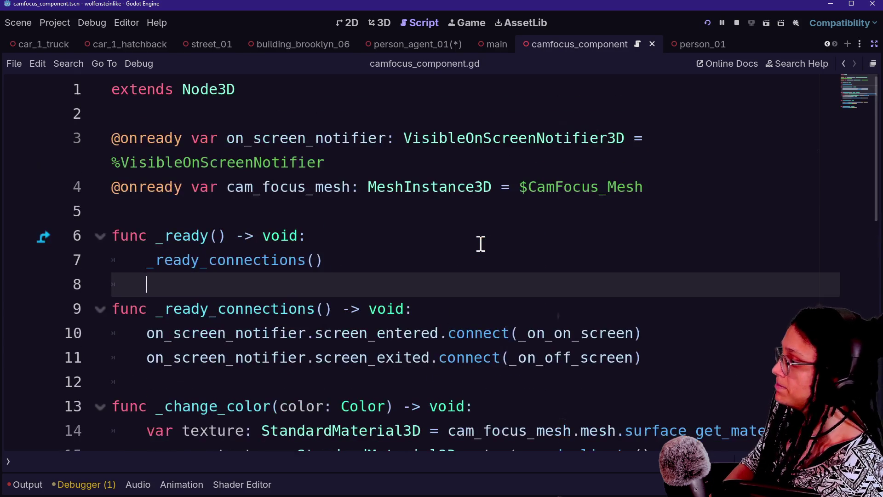
click(84, 484)
click(96, 318)
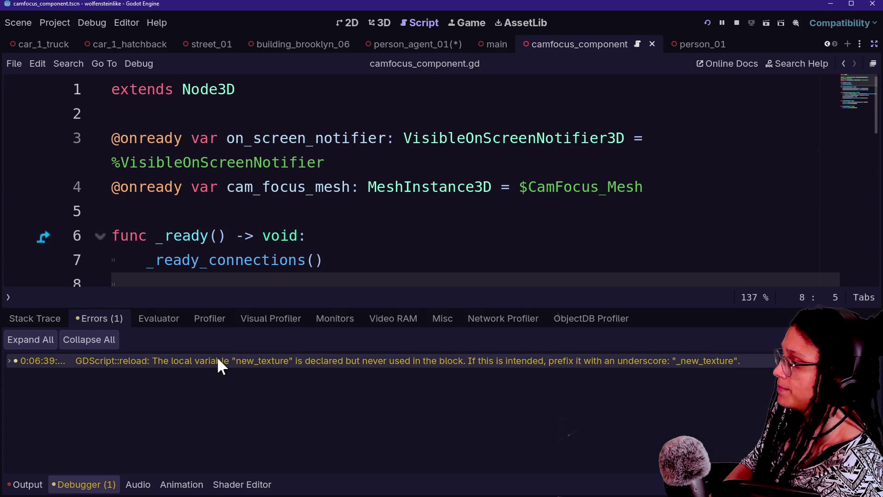
View the new_texture warning, then test the game full width and clear the output log
click(207, 361)
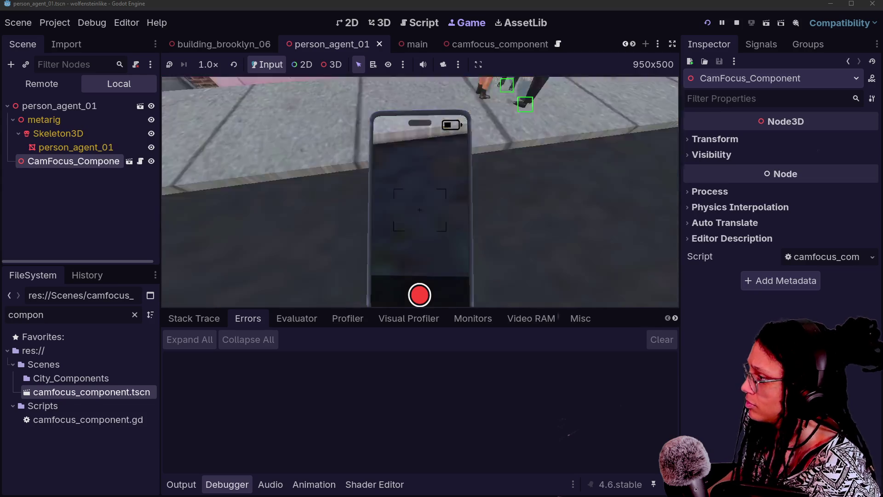
click(189, 486)
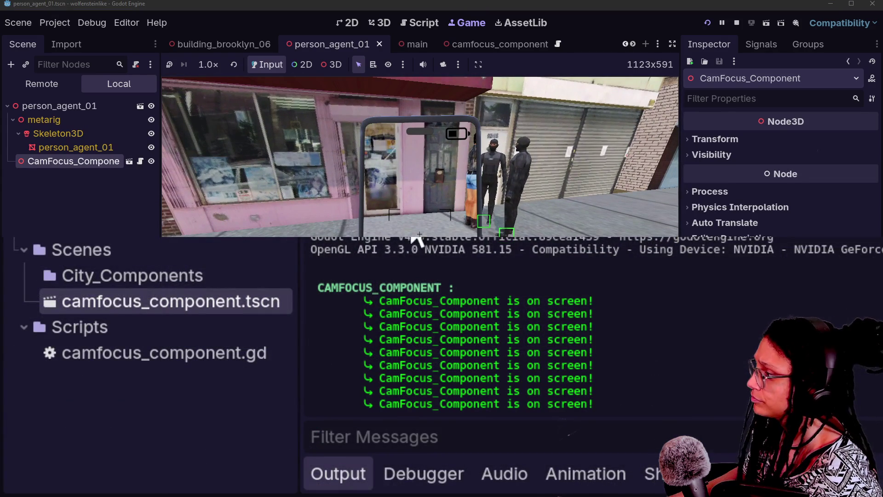
click(414, 242)
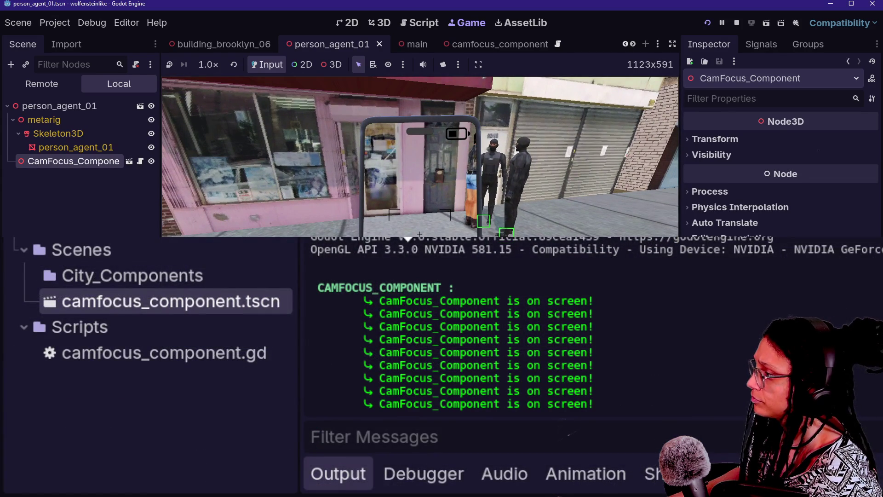
key(ctrl+shift+F11)
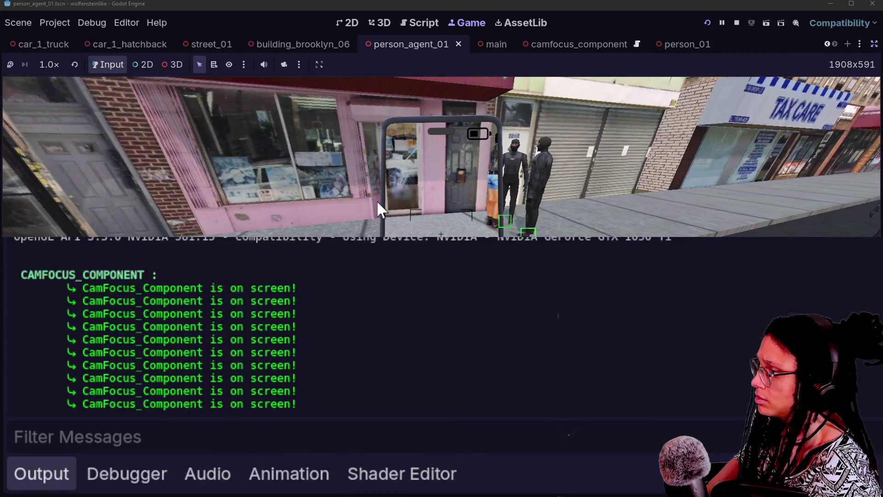
click(305, 203)
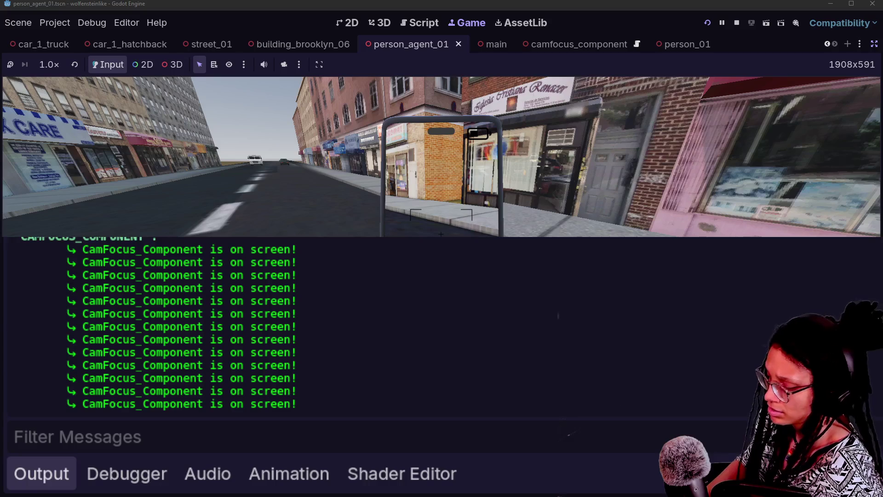
key(ctrl+shift+k)
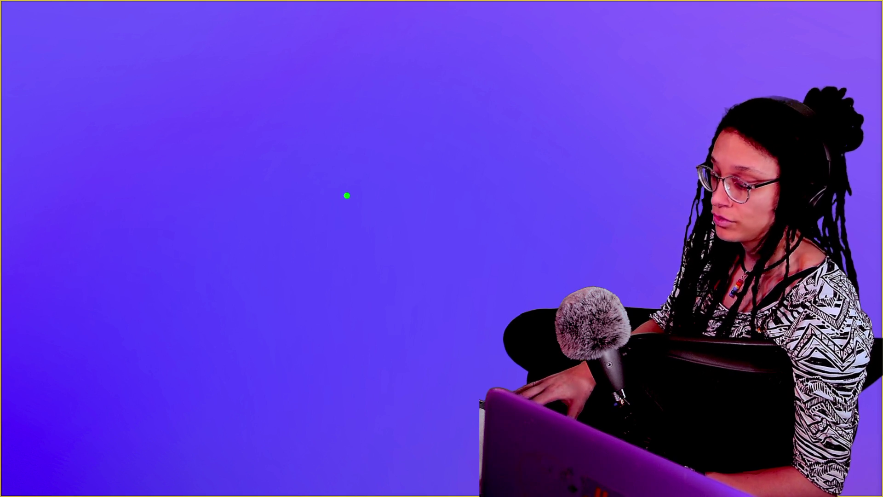
Sketch a green box stretching back from the blue square, plus a green up-left arrow
mouse_move(351, 168)
mouse_down()
mouse_move(356, 358)
mouse_move(479, 357)
mouse_move(482, 169)
mouse_move(365, 163)
mouse_up()
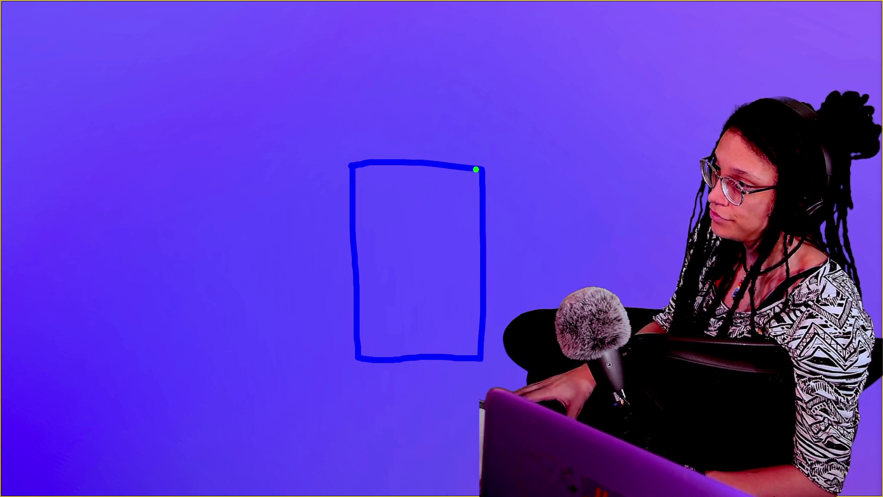
drag(483, 164, 307, 27)
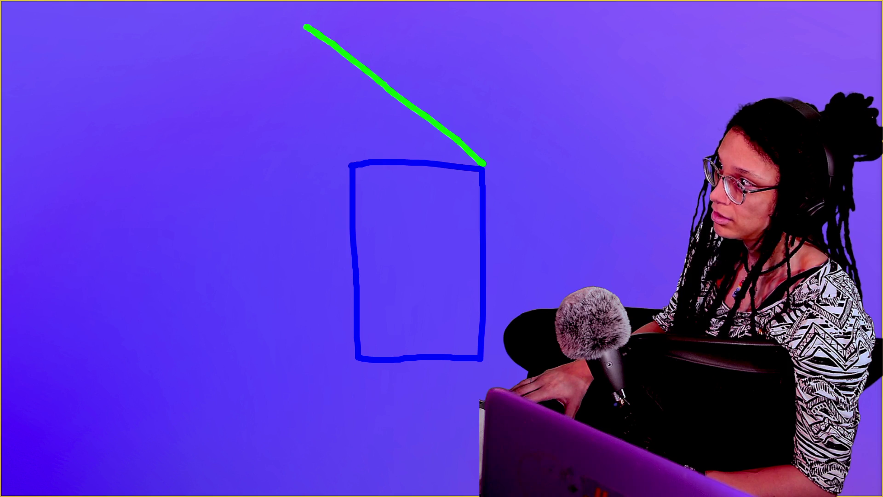
drag(348, 164, 269, 80)
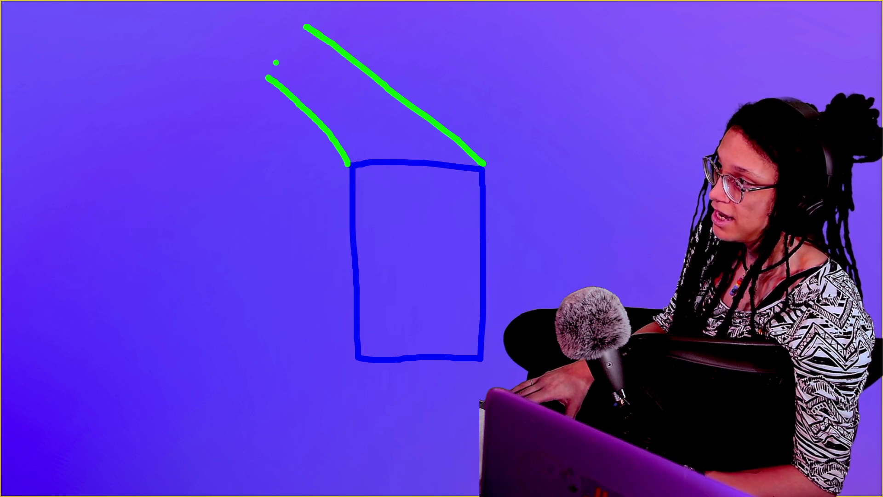
mouse_move(301, 26)
mouse_down()
mouse_move(264, 77)
mouse_move(252, 308)
mouse_move(356, 361)
mouse_up()
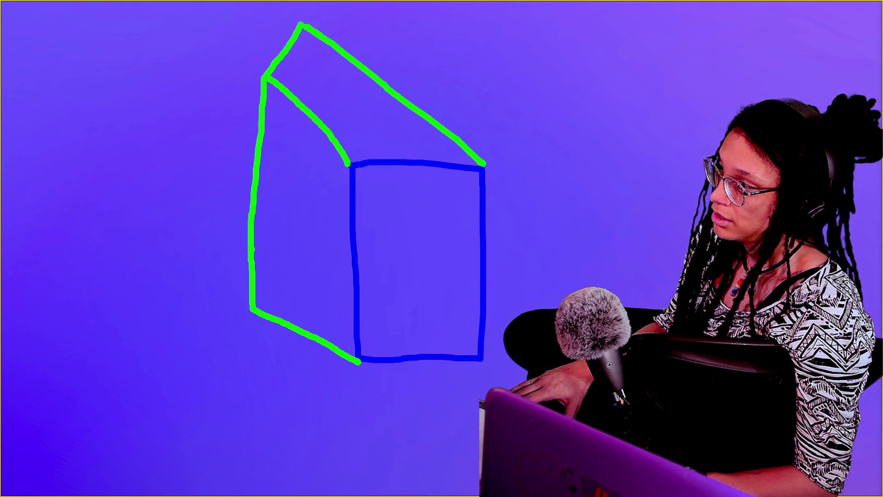
mouse_move(252, 305)
mouse_down()
mouse_move(326, 270)
mouse_move(354, 292)
mouse_up()
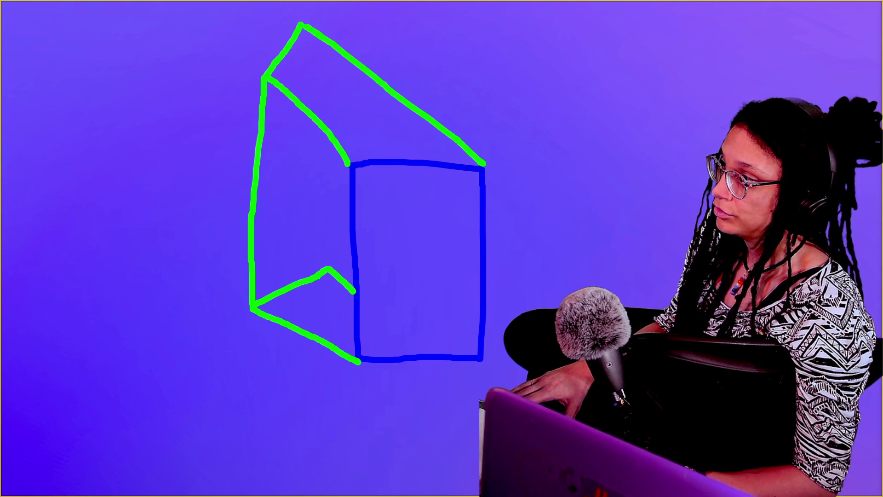
drag(313, 122, 326, 268)
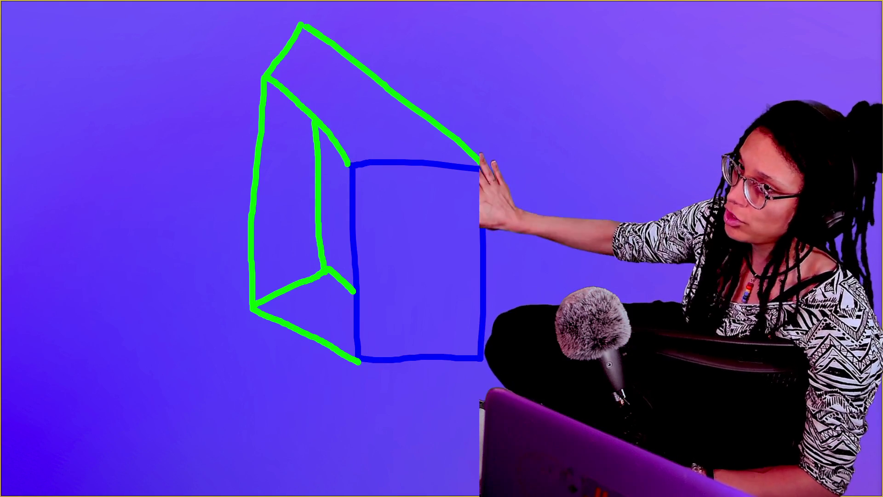
mouse_move(285, 176)
mouse_down()
mouse_move(114, 98)
mouse_move(114, 83)
mouse_up()
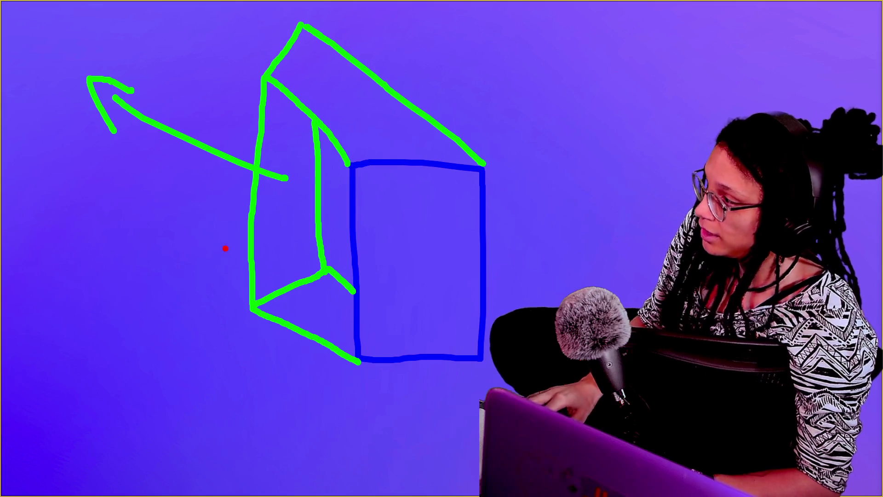
Switch the pen to red and circle the left area and scribble over the green line
key(r)
mouse_move(144, 186)
mouse_down()
mouse_move(152, 175)
mouse_move(42, 249)
mouse_move(69, 410)
mouse_move(138, 312)
mouse_up()
mouse_move(489, 74)
mouse_down()
mouse_move(450, 69)
mouse_move(529, 92)
mouse_move(497, 65)
mouse_up()
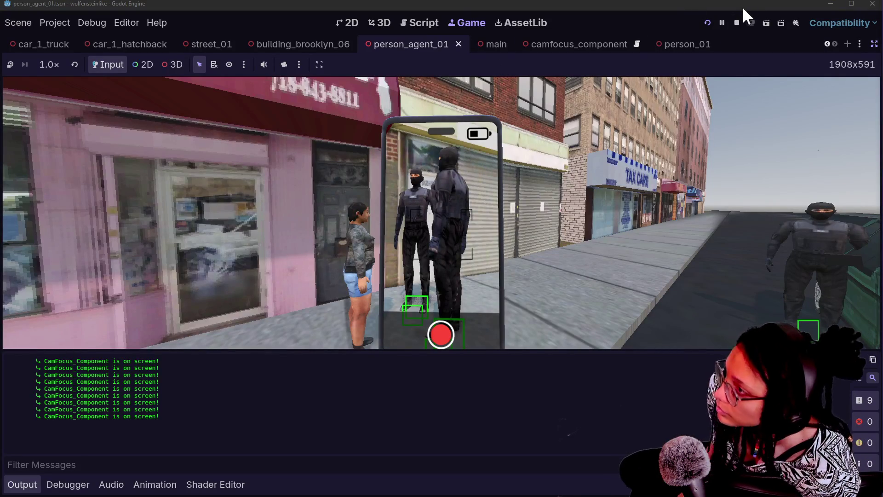
Stop the game, restore the side docks, and open the camfocus_component scene
click(735, 22)
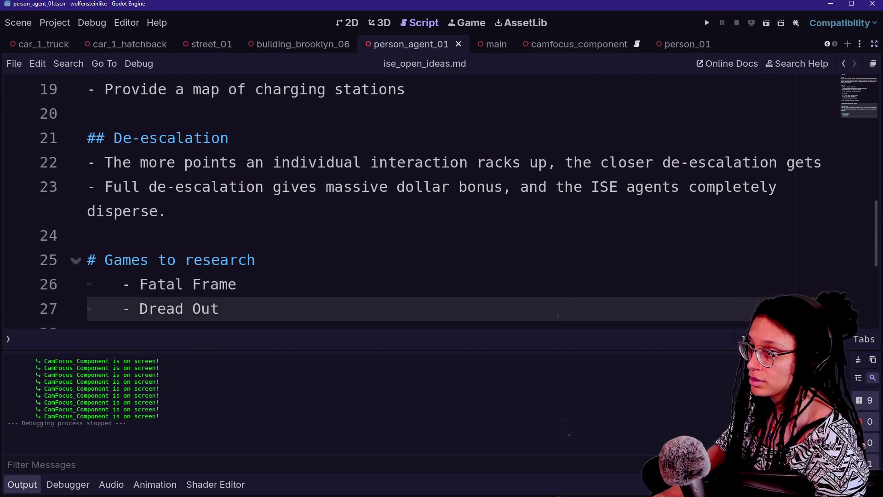
click(873, 60)
click(55, 138)
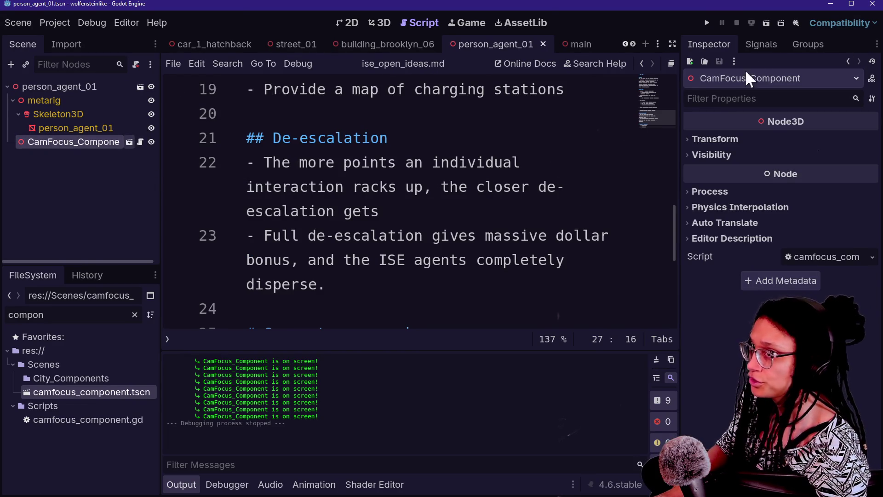
click(129, 142)
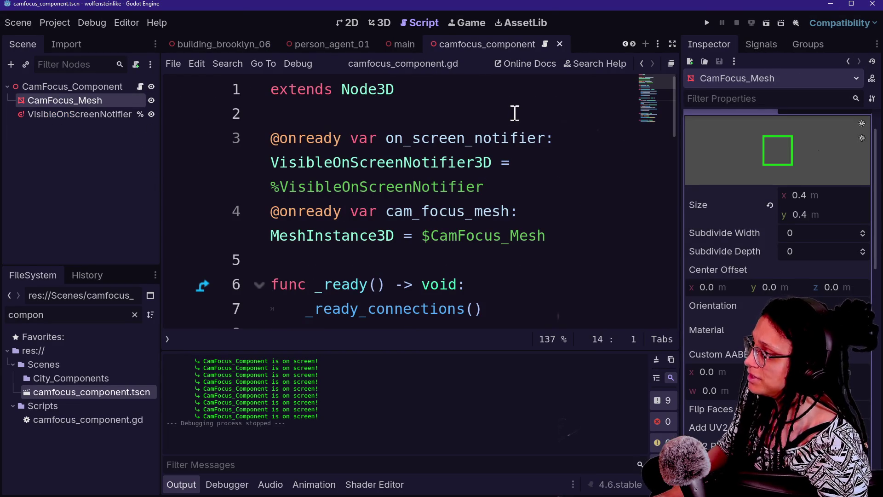
Delete the VisibleOnScreenNotifier node, leaving only CamFocus_Mesh under the root
click(115, 115)
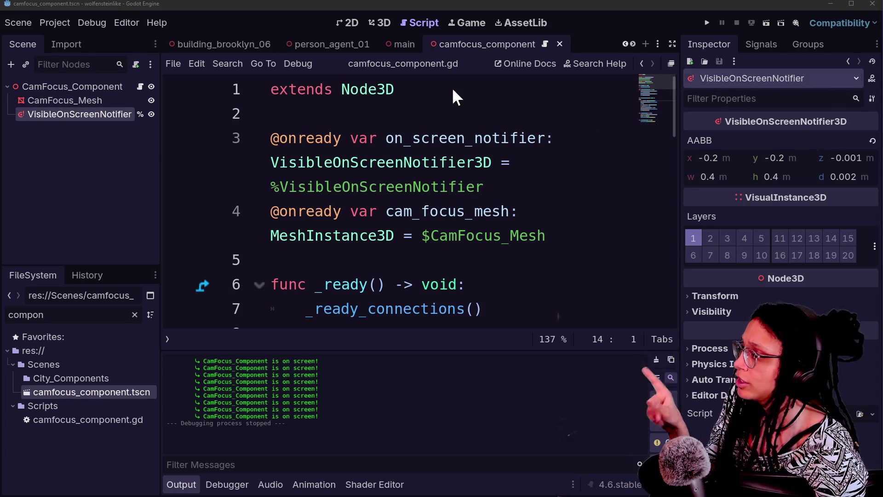
click(65, 141)
click(79, 115)
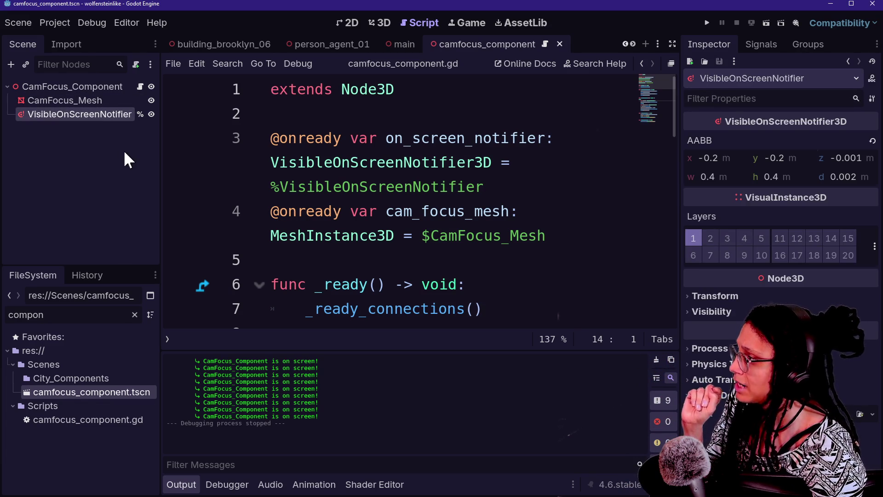
key(Delete)
key(Return)
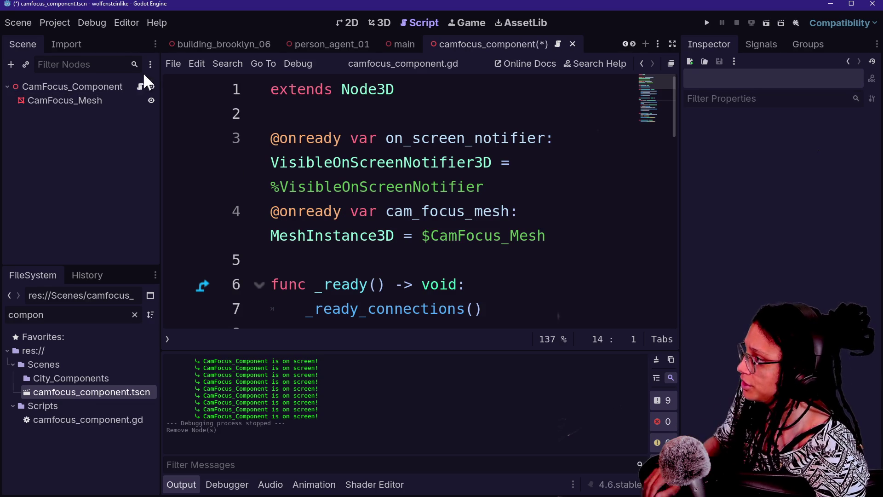
Expand camfocus_component.gd to full width with the output panel hidden
click(339, 110)
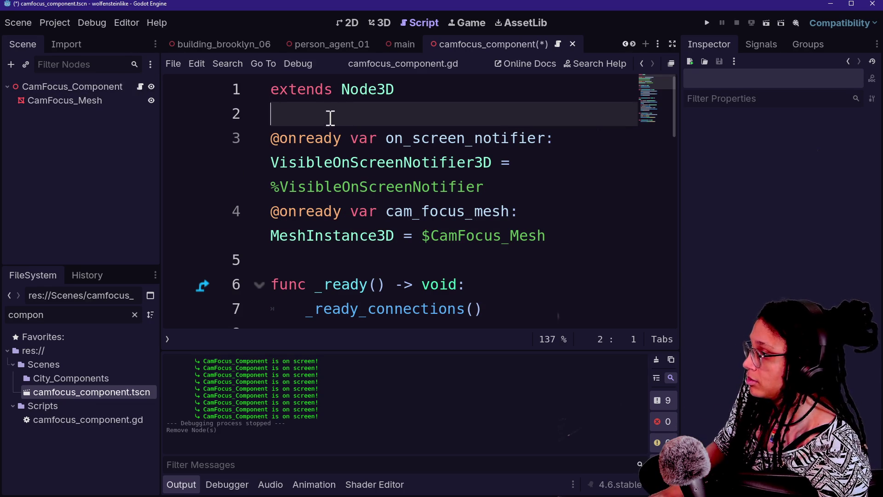
key(ctrl+a)
key(ctrl+x)
key(ctrl+z)
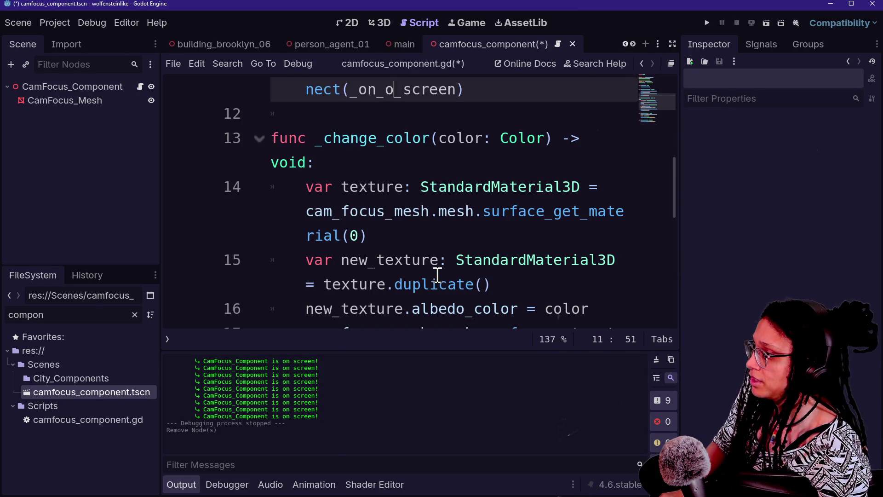
scroll(379, 189, up, 5)
scroll(379, 189, down, 8)
scroll(380, 189, up, 3)
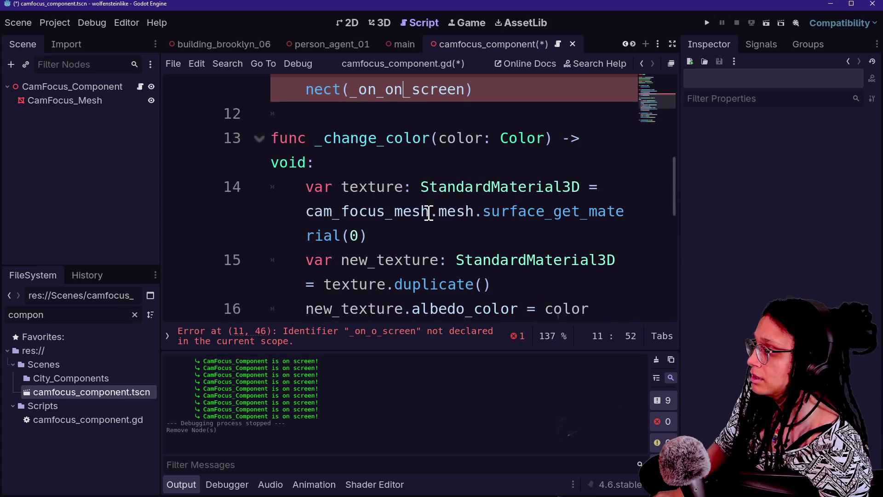
key(ctrl+shift+F11)
key(ctrl+j)
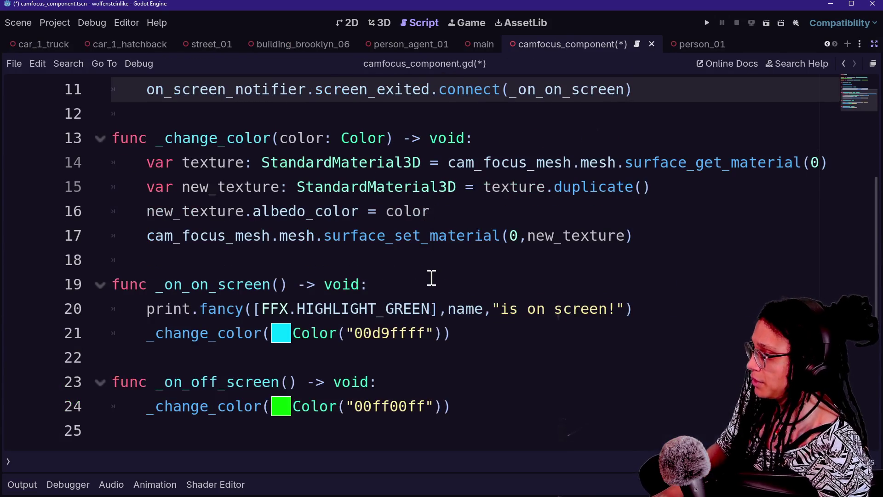
scroll(431, 277, down, 2)
scroll(515, 317, up, 3)
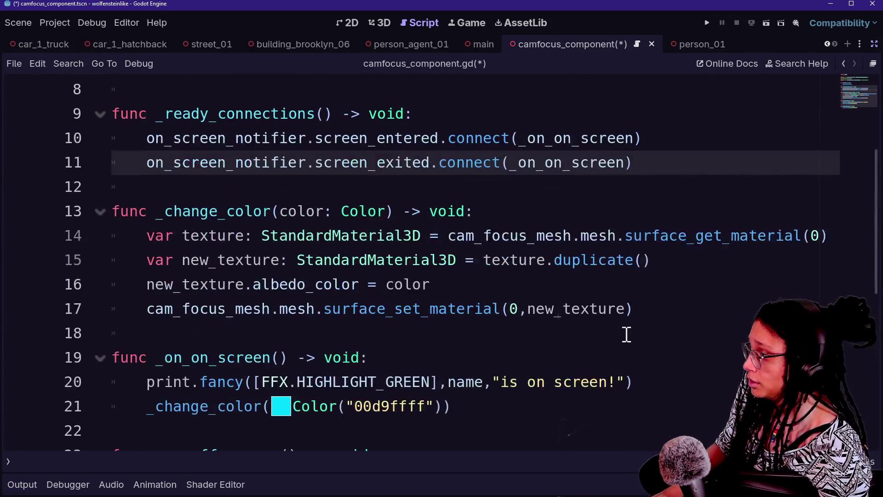
scroll(658, 338, up, 2)
Delete the _ready and _ready_connections functions and the on_screen_notifier variable
mouse_move(700, 309)
mouse_down()
mouse_move(658, 228)
mouse_move(672, 175)
mouse_move(671, 119)
mouse_up()
key(BackSpace)
scroll(672, 175, up, 1)
key(BackSpace)
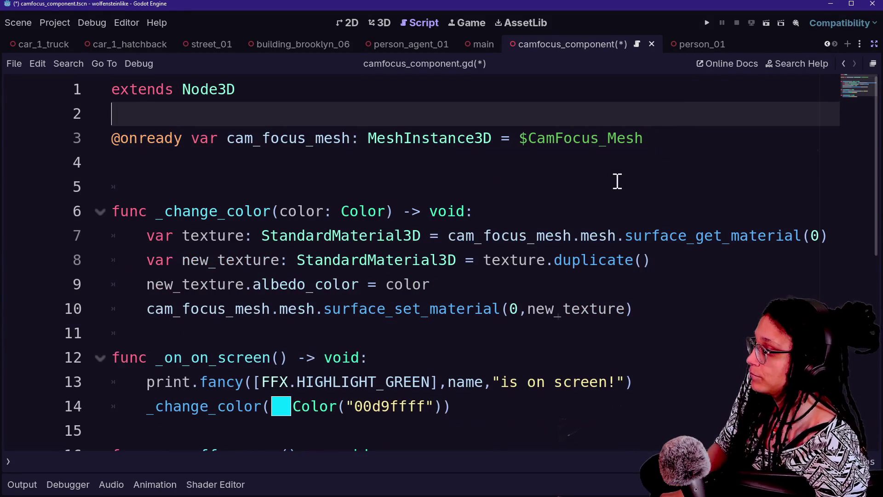
Highlight the two remaining colour handler functions for review
mouse_move(591, 337)
mouse_down()
mouse_move(670, 412)
mouse_move(664, 338)
mouse_move(657, 437)
mouse_up()
click(467, 313)
drag(210, 214, 354, 313)
click(353, 312)
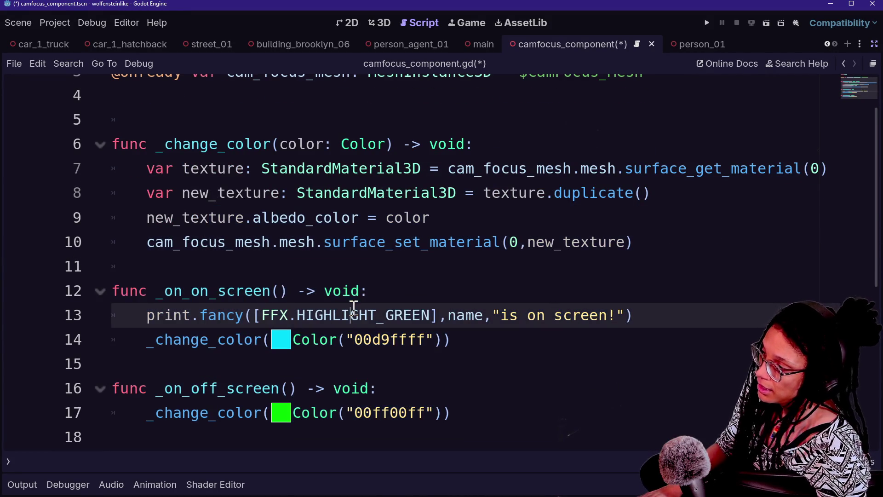
mouse_move(152, 271)
mouse_down()
mouse_move(463, 410)
mouse_move(325, 339)
mouse_move(479, 395)
mouse_up()
click(479, 395)
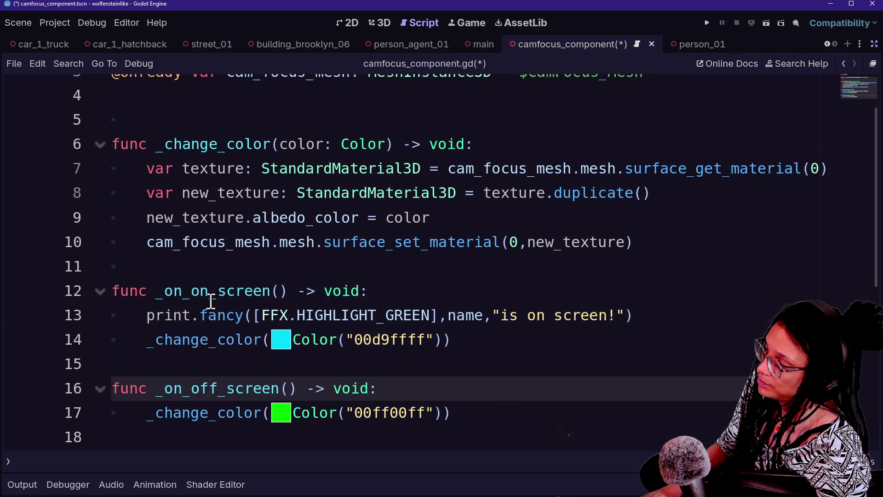
Rename the first handler on line 12 to _on_phone_vision_entered, fixing the 'enetered' typo
click(191, 293)
key(shift+Right)
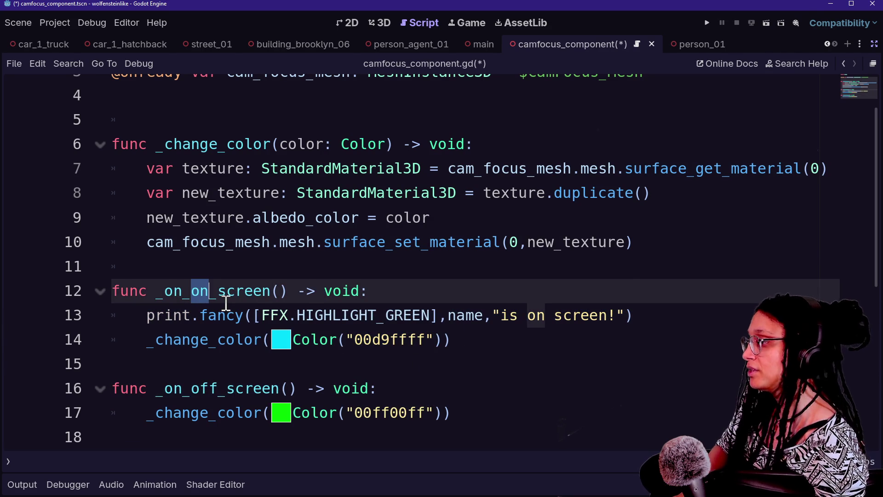
text(phone_vision)
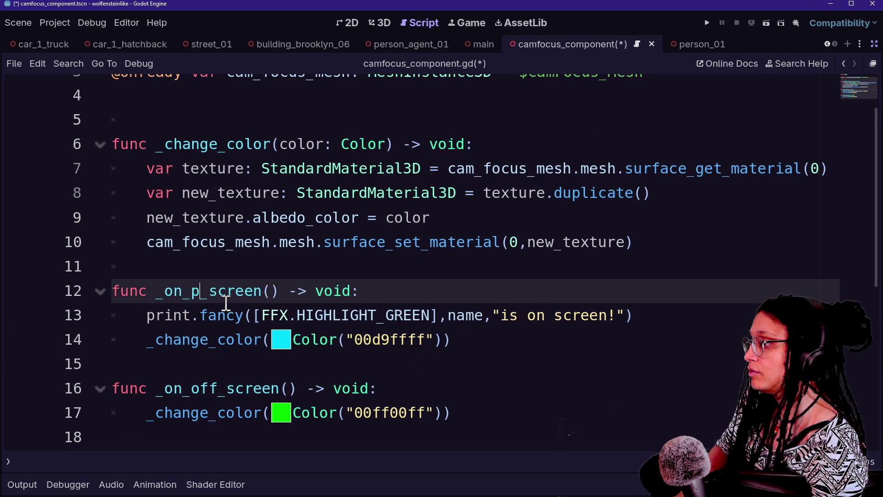
text(_enetered)
key(Delete)
key(Delete)
key(Delete)
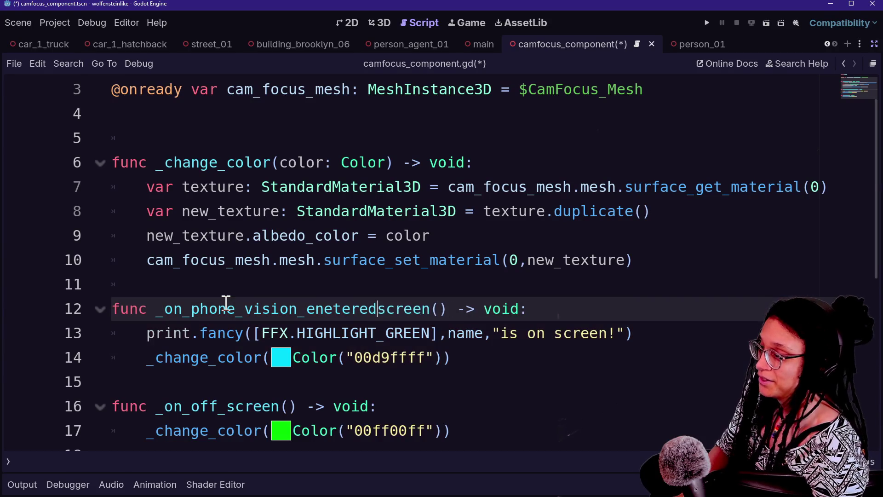
drag(191, 308, 328, 306)
click(328, 306)
key(Delete)
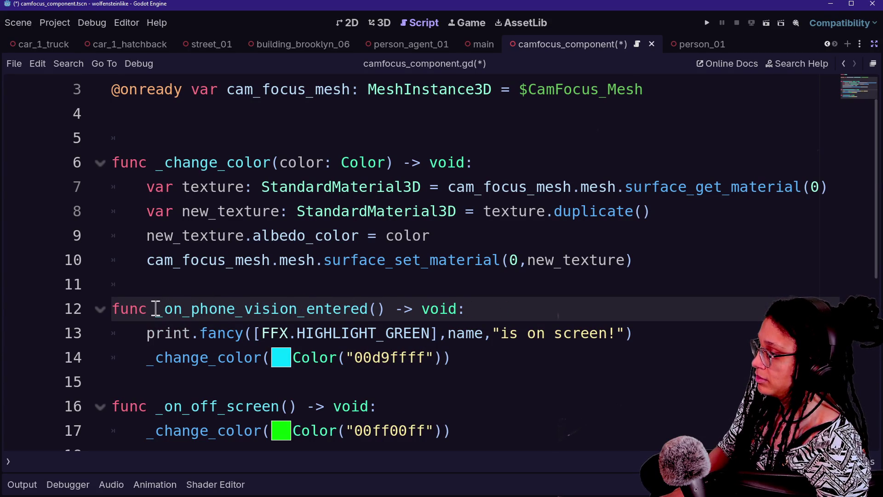
Rename the second handler to _on_phone_vision_exited, save, and leave distraction-free mode
drag(157, 309, 306, 307)
drag(157, 407, 295, 407)
key(ctrl+v)
text(exited)
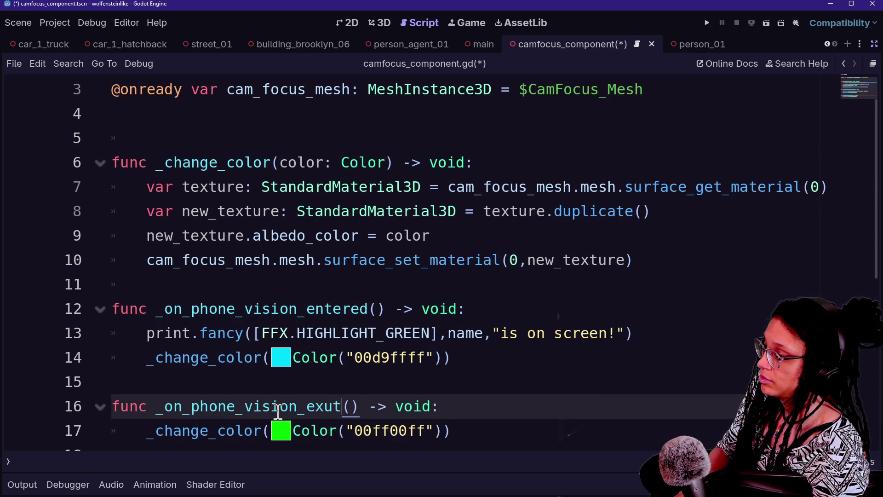
click(243, 262)
key(ctrl+s)
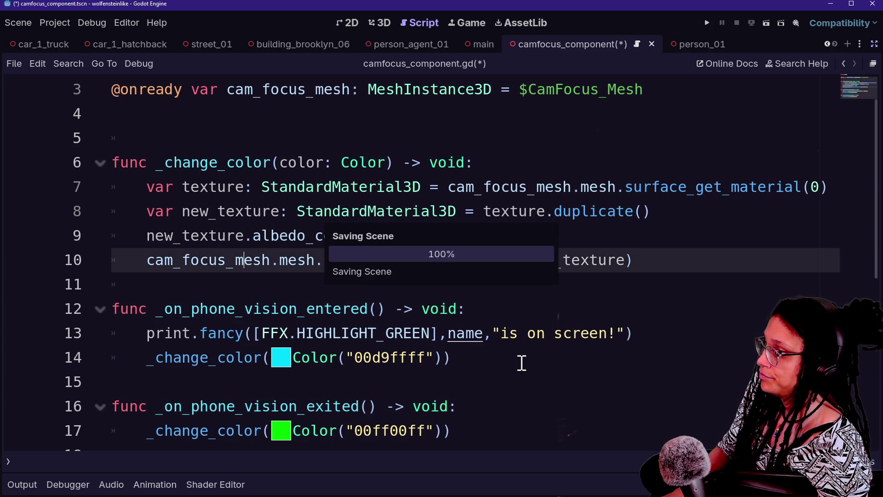
scroll(521, 363, up, 2)
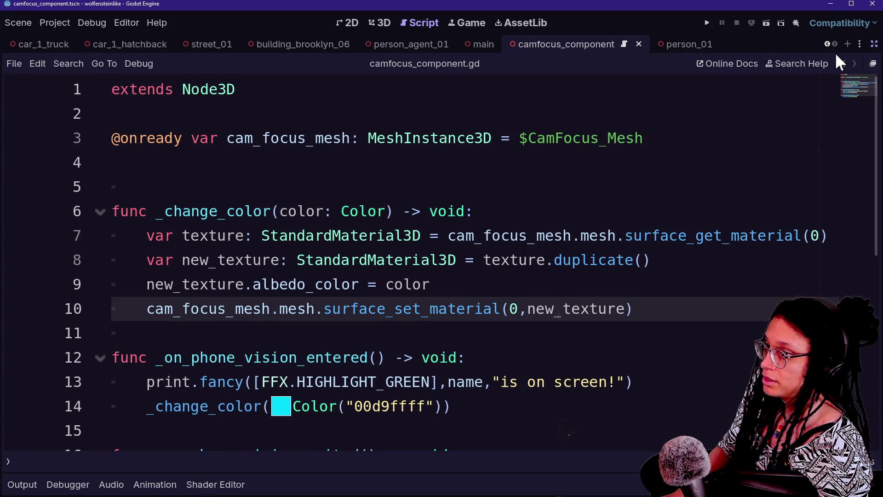
click(875, 45)
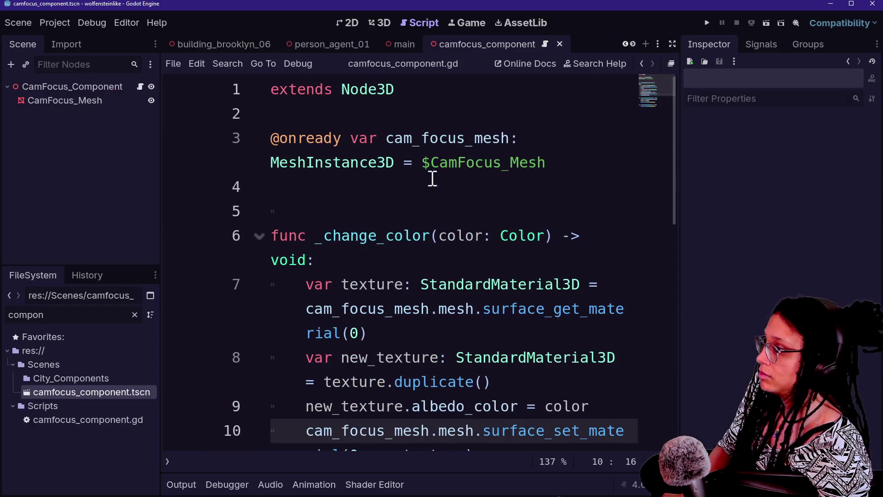
In the 3D view, add an Area3D child to the scene root and frame it
right_click(96, 91)
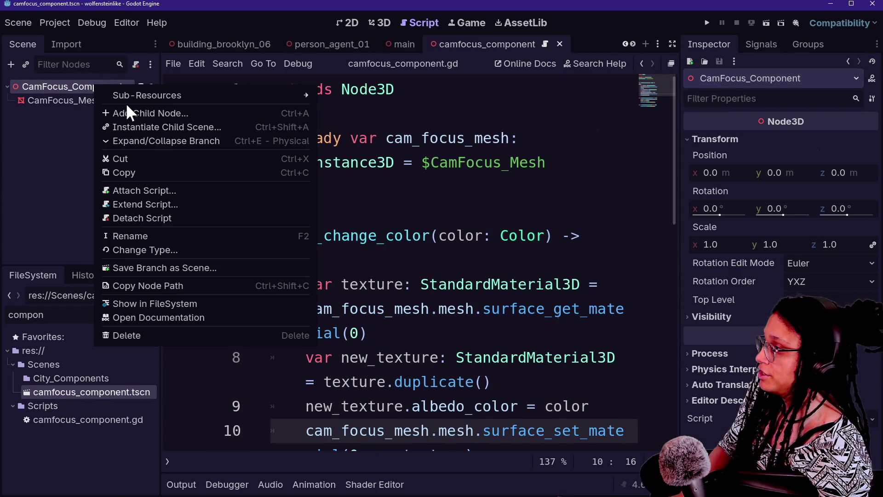
click(380, 23)
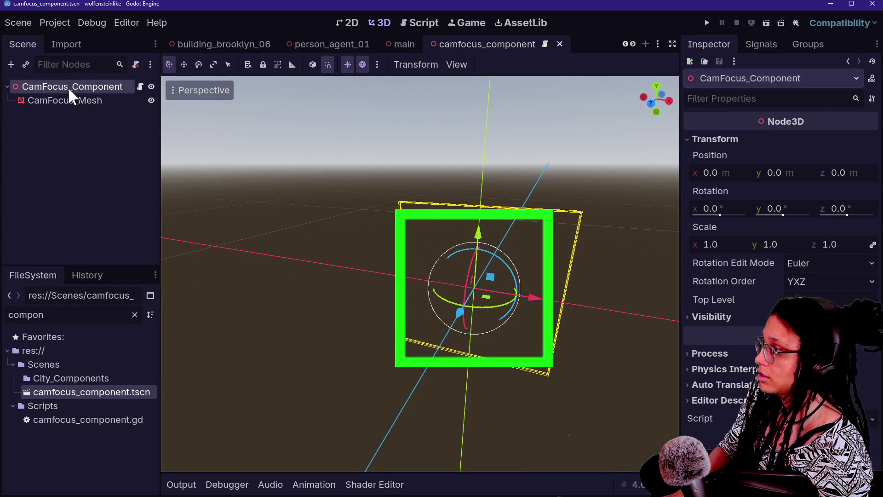
right_click(68, 92)
click(87, 117)
text(area3)
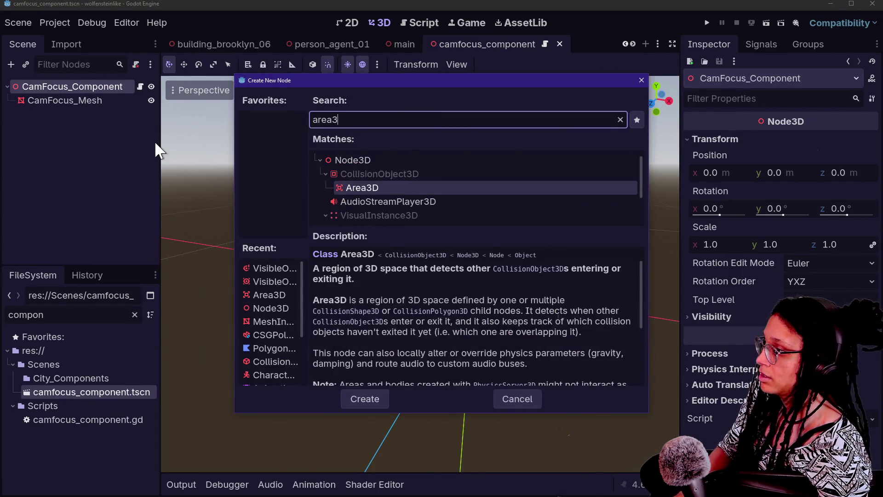
key(Return)
key(f)
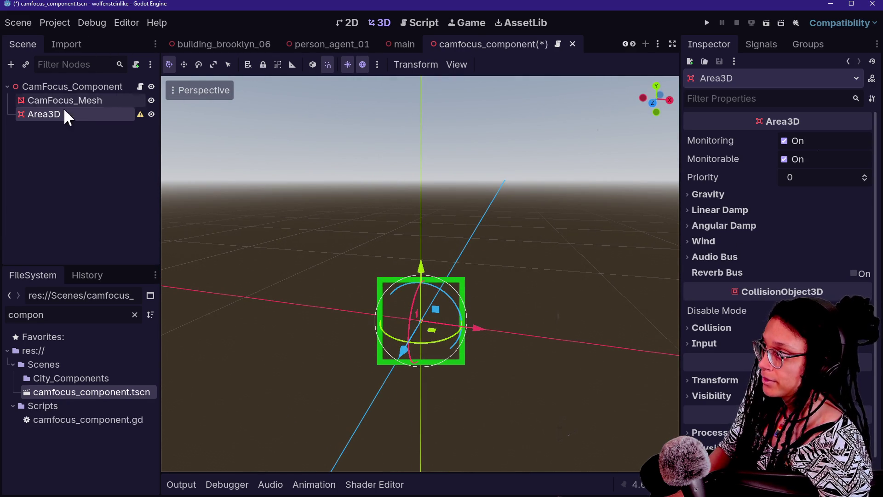
Add a CollisionShape3D as a child of the Area3D
right_click(104, 122)
click(106, 128)
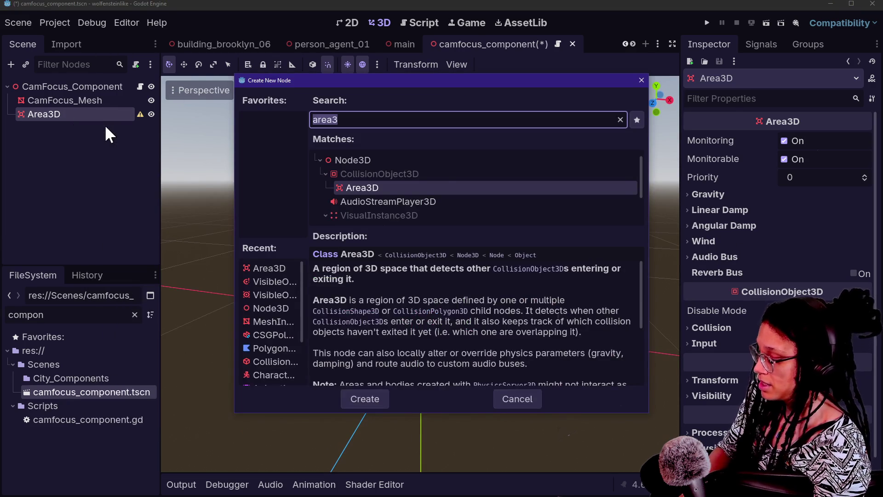
text(colli)
key(Return)
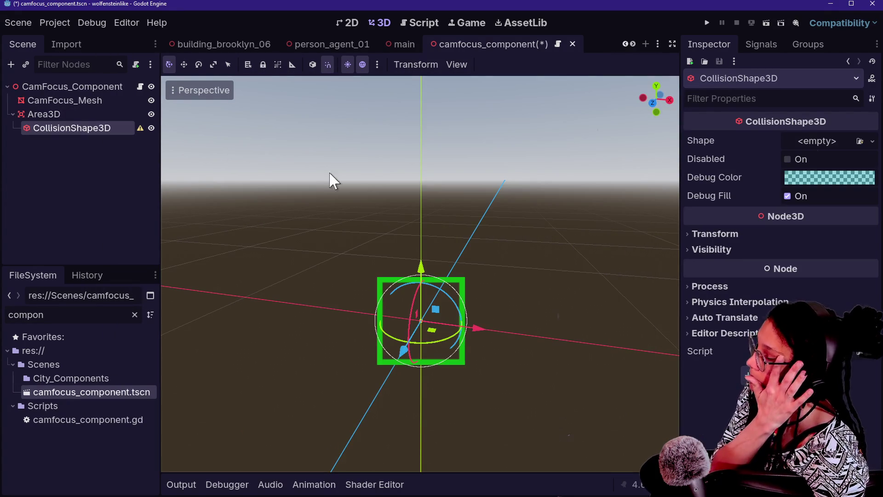
Assign a new BoxShape3D to the collision shape and enter 0.4 for its size values
click(816, 140)
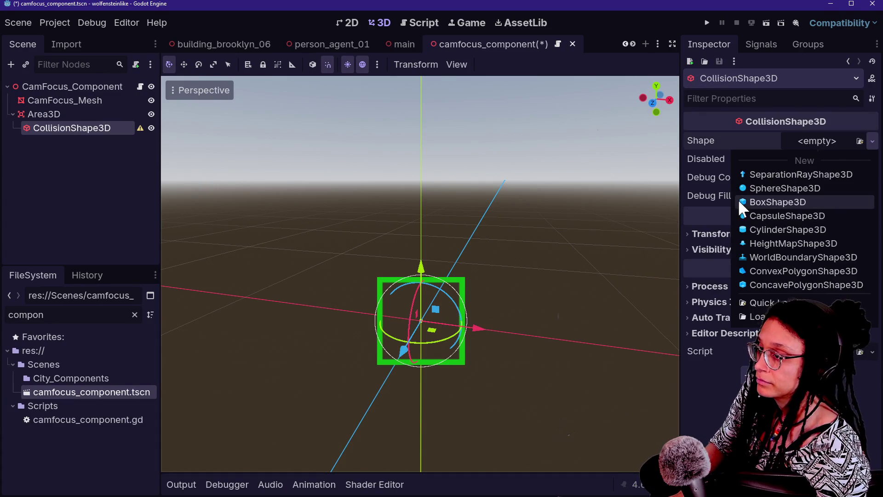
click(791, 201)
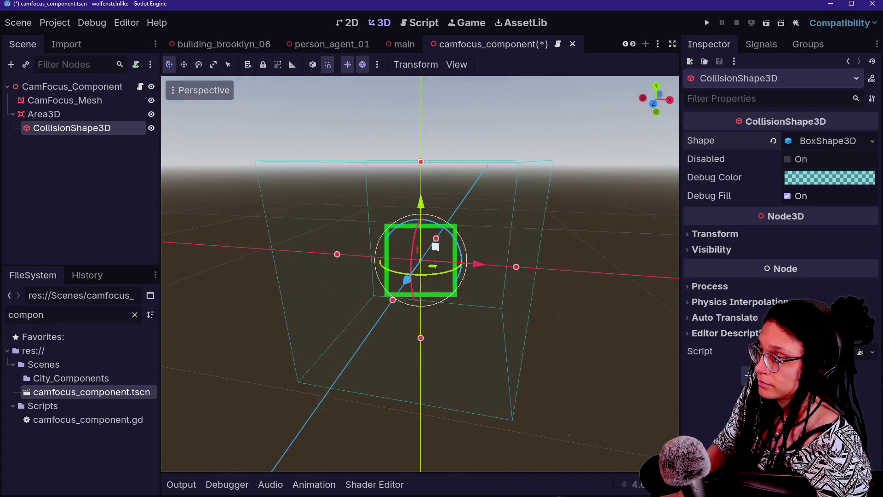
click(797, 142)
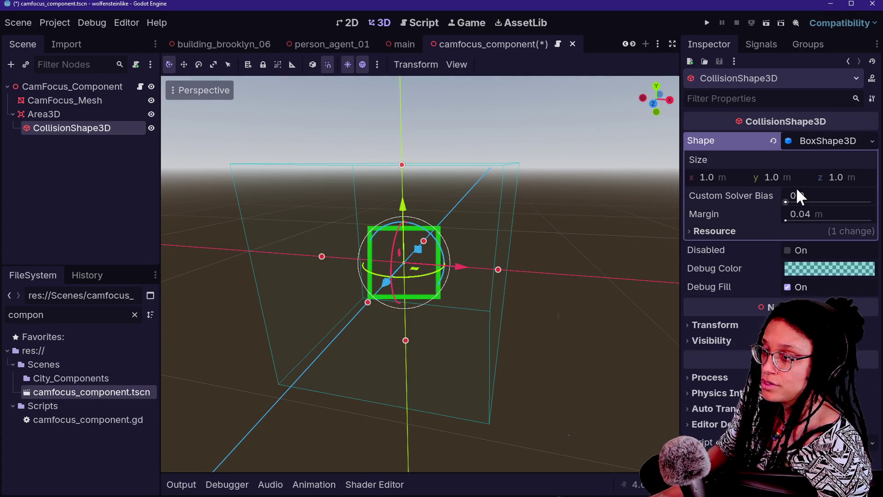
click(712, 178)
text(0.4)
key(Return)
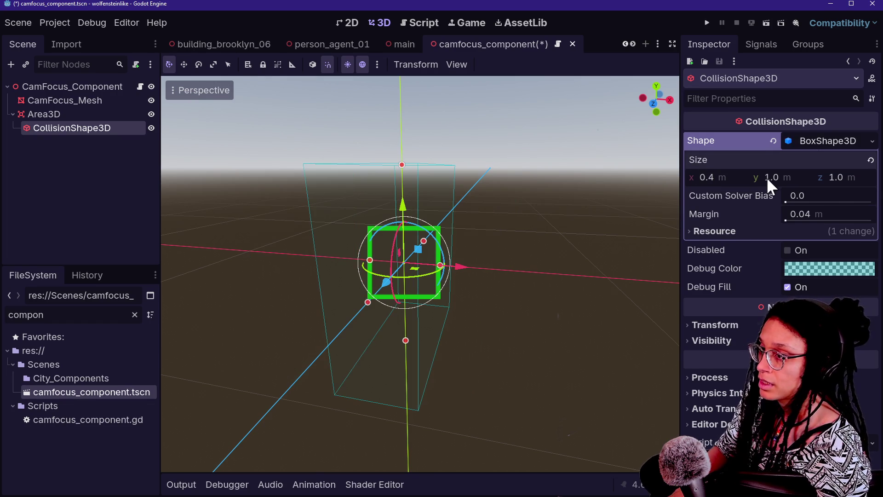
text(0.4)
key(Return)
key(Return)
Undo an accidental x-axis handle resize and save the scene, then begin renaming Area3D
drag(448, 276, 467, 220)
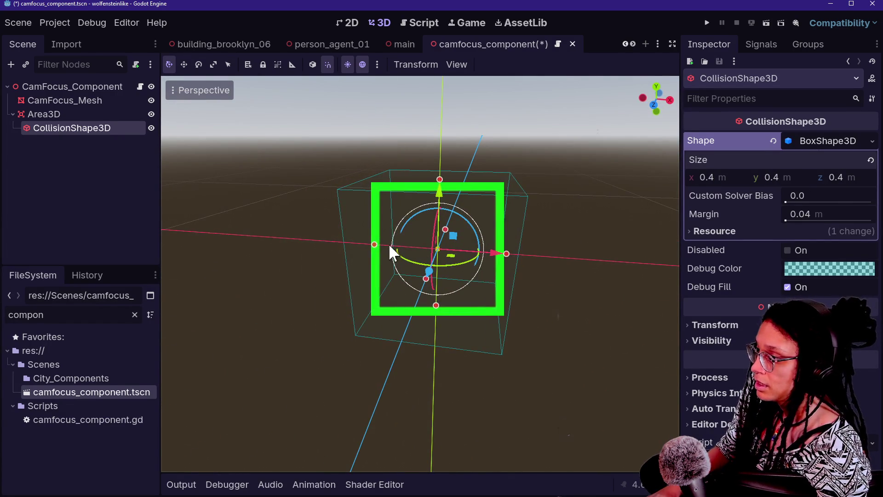
mouse_move(375, 247)
mouse_down()
mouse_move(465, 252)
mouse_move(369, 242)
mouse_move(428, 256)
mouse_up()
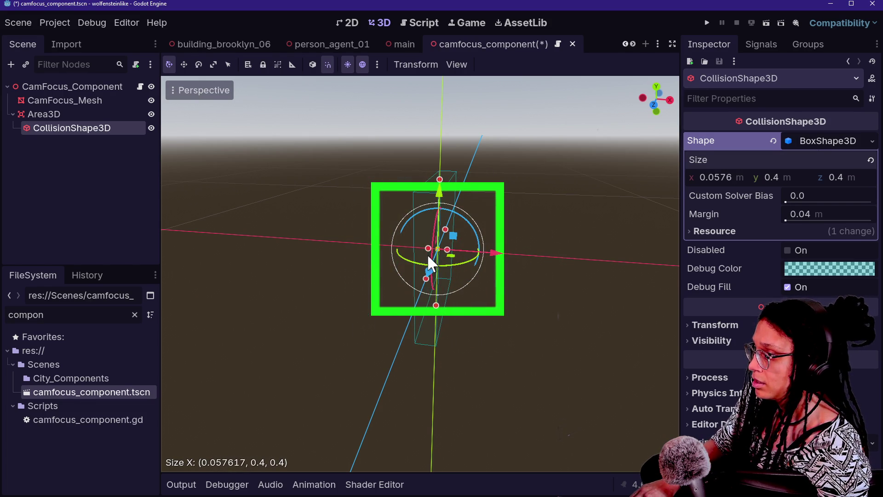
scroll(535, 220, down, 6)
mouse_move(536, 220)
mouse_down()
mouse_move(496, 202)
mouse_move(539, 217)
mouse_up()
scroll(536, 220, up, 3)
key(ctrl+z)
mouse_move(467, 217)
mouse_down()
mouse_move(529, 230)
mouse_move(325, 137)
mouse_up()
key(ctrl+s)
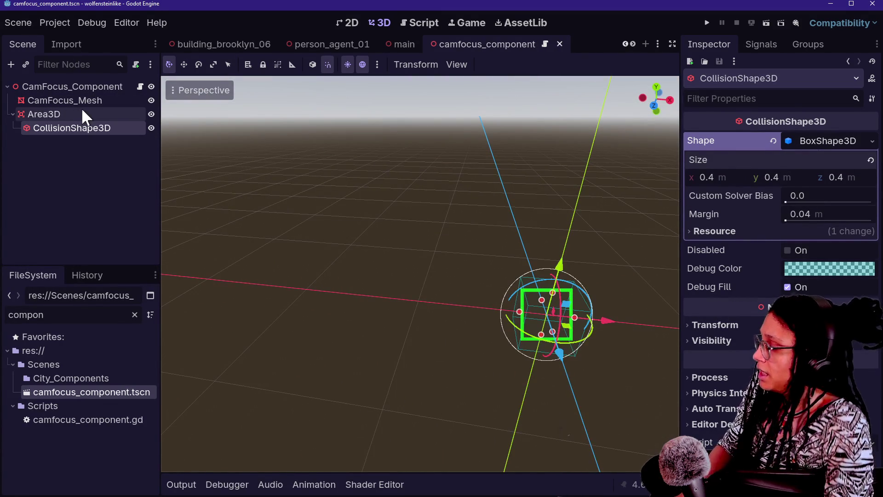
click(101, 115)
click(100, 113)
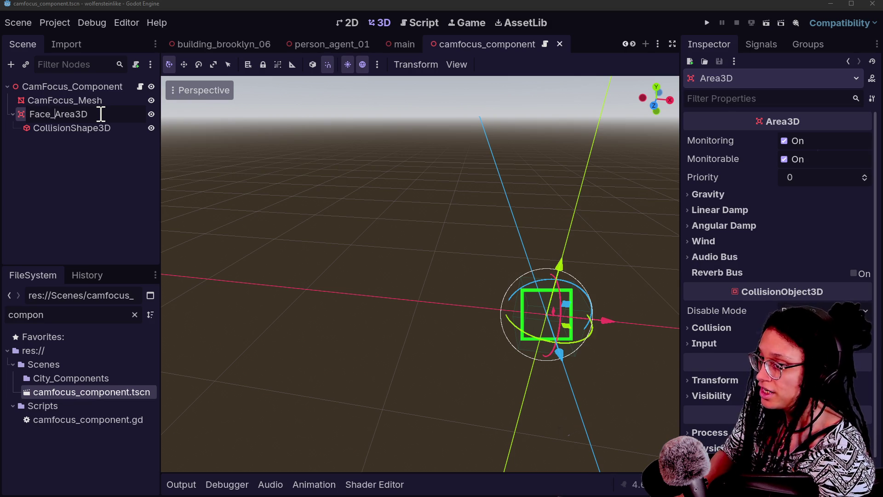
Rename the Area3D node to Face_Area
key(Return)
double_click(113, 113)
key(BackSpace)
key(BackSpace)
key(BackSpace)
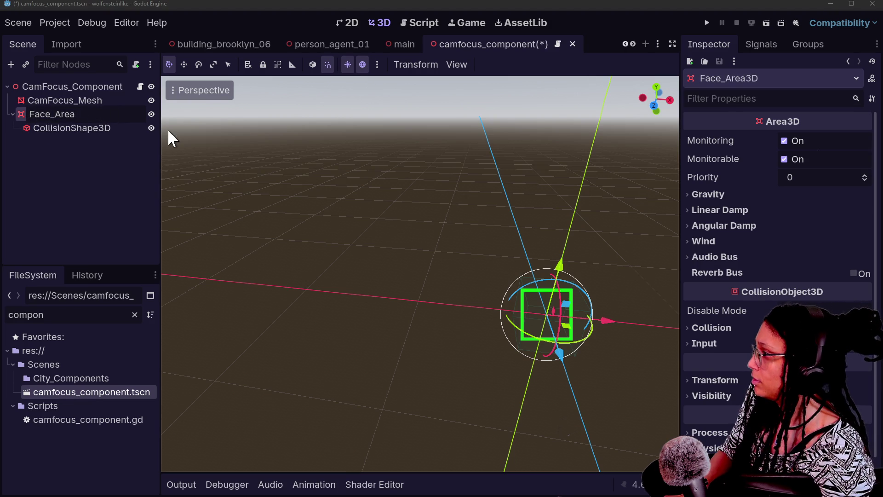
text(a)
key(Return)
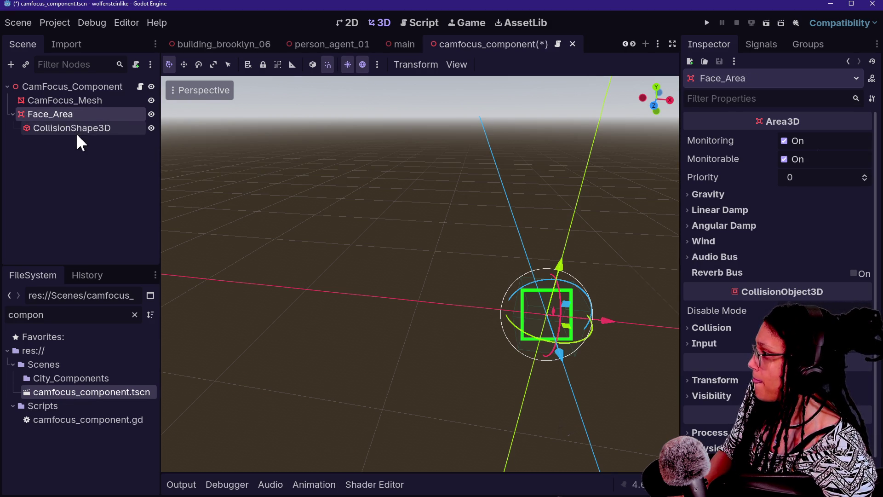
Rename the CollisionShape3D to Face_Area_Collision and open camfocus_component.gd
double_click(74, 125)
text(Face_Area)
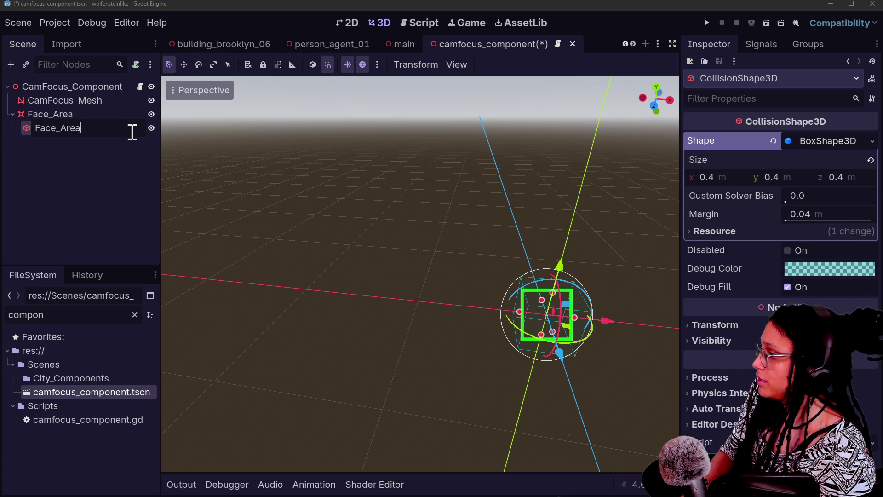
text(_Collision)
key(Return)
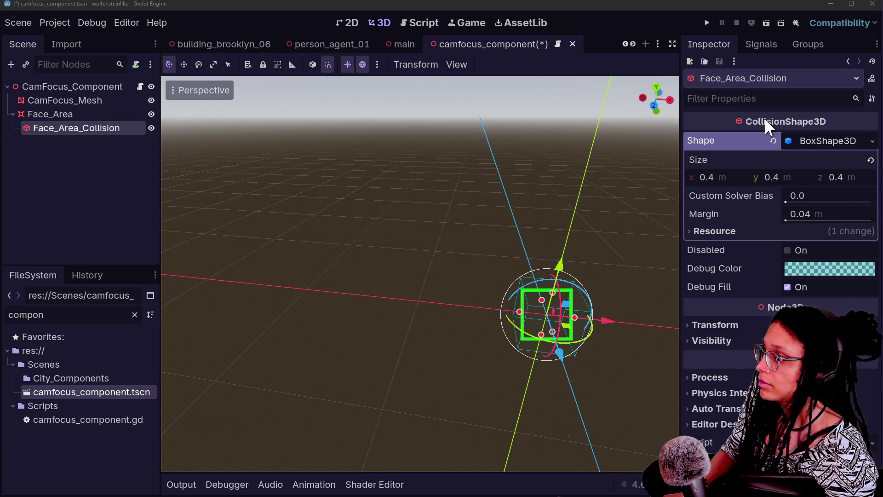
click(140, 86)
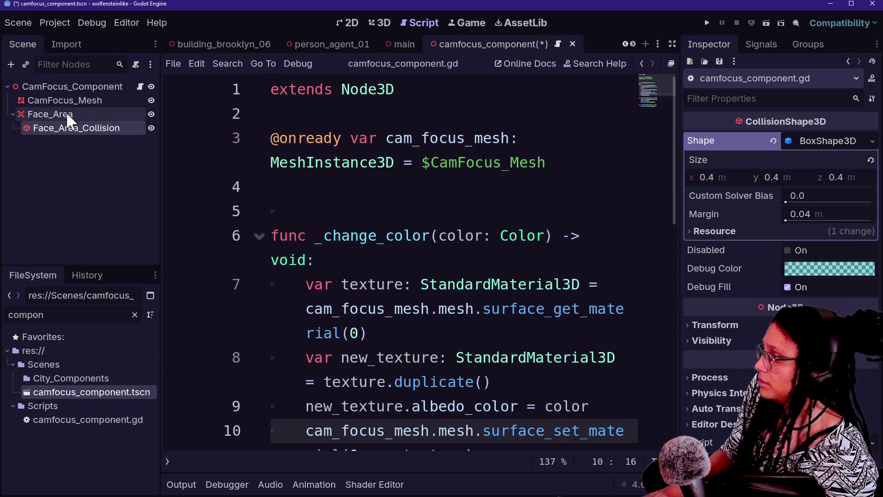
right_click(66, 111)
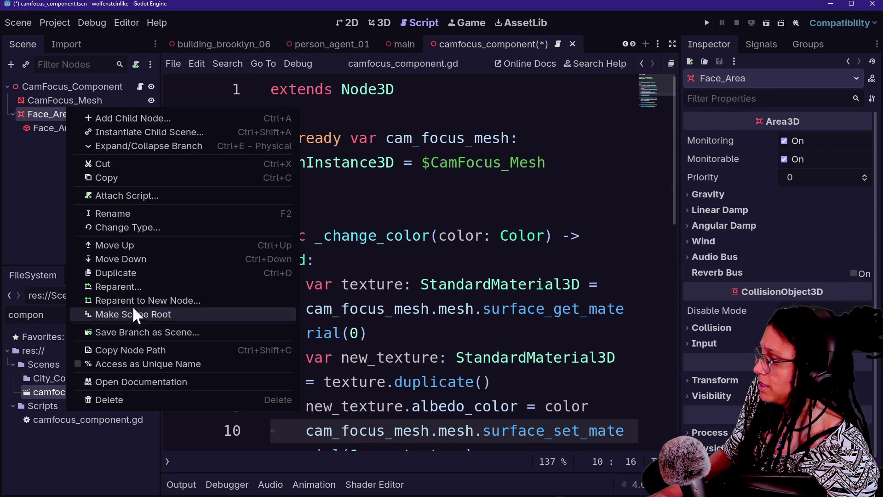
click(142, 364)
mouse_move(97, 110)
mouse_down()
mouse_move(335, 115)
mouse_move(332, 190)
mouse_up()
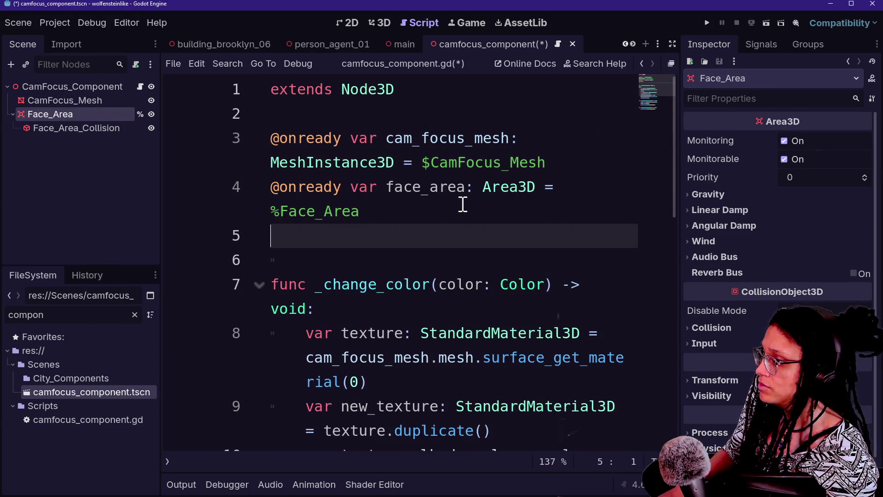
Add a _ready function that calls _ready_connections()
key(Return)
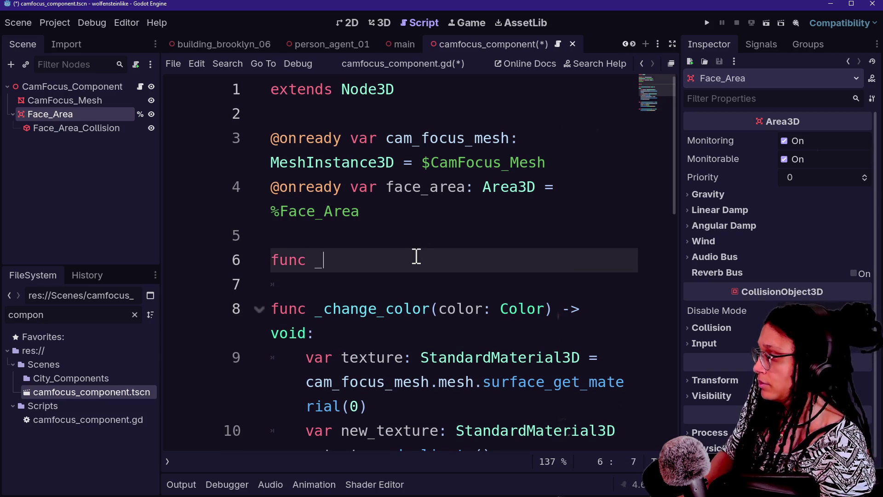
text(re)
key(Return)
key(Return)
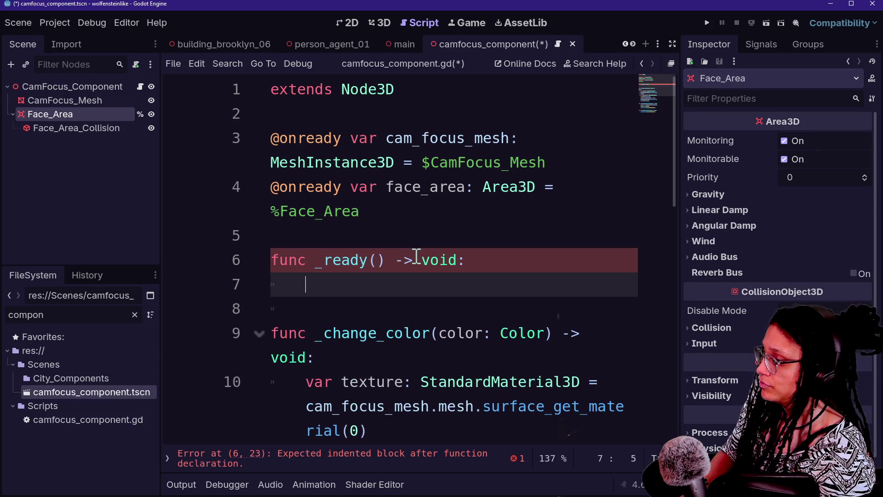
text(_func)
key(BackSpace)
key(BackSpace)
key(BackSpace)
text(ready_connection)
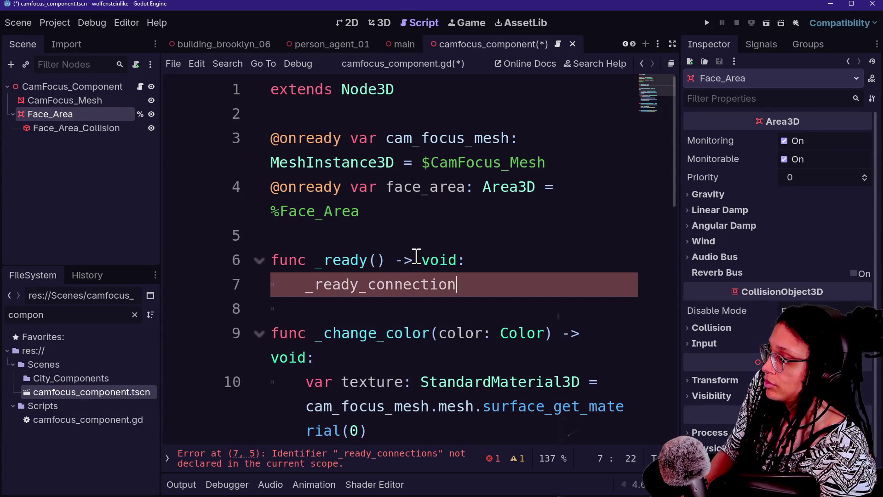
text(s())
key(BackSpace)
key(Return)
Declare func _ready_connections() -> void with a body starting face_area.area_entered
text(func _ready_connections(0)
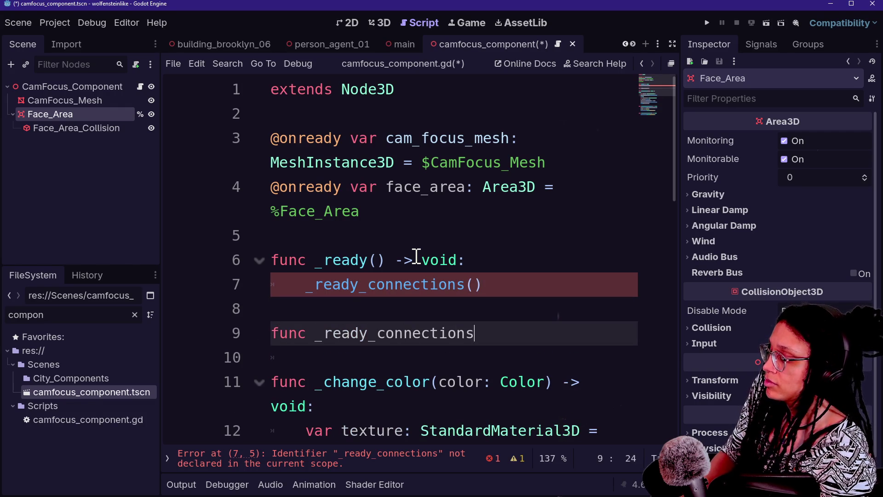
text(> void:)
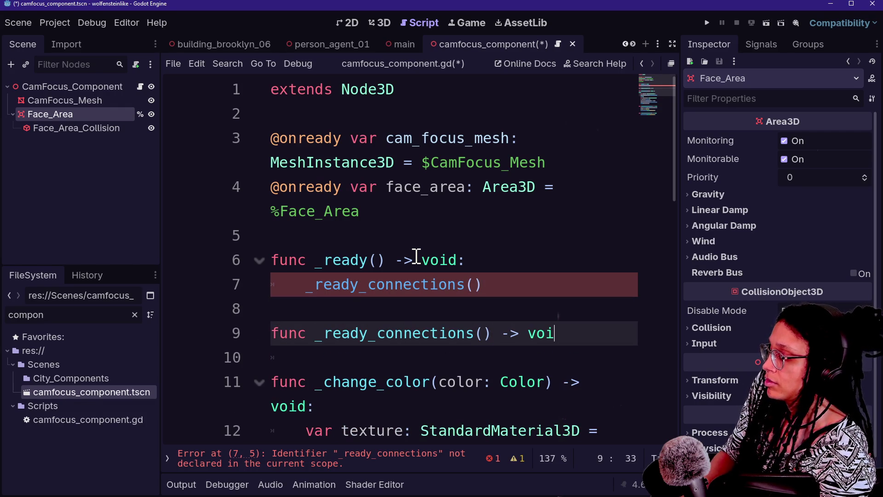
key(Return)
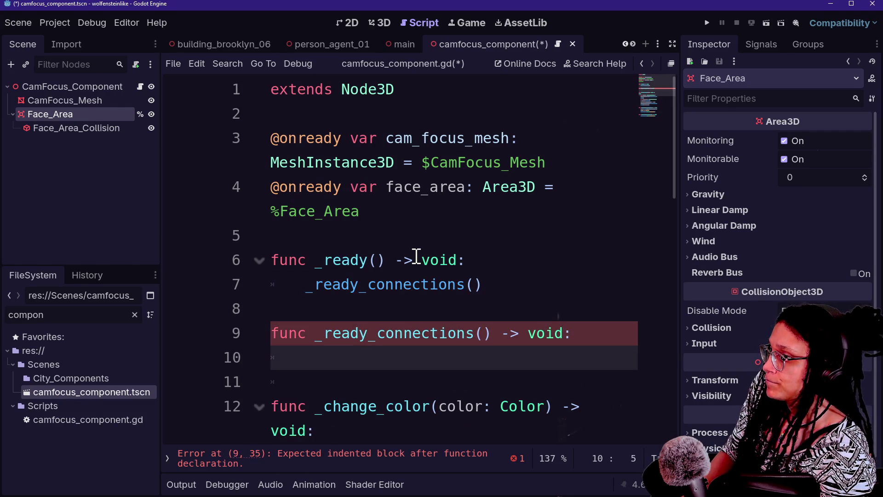
text(face_area.)
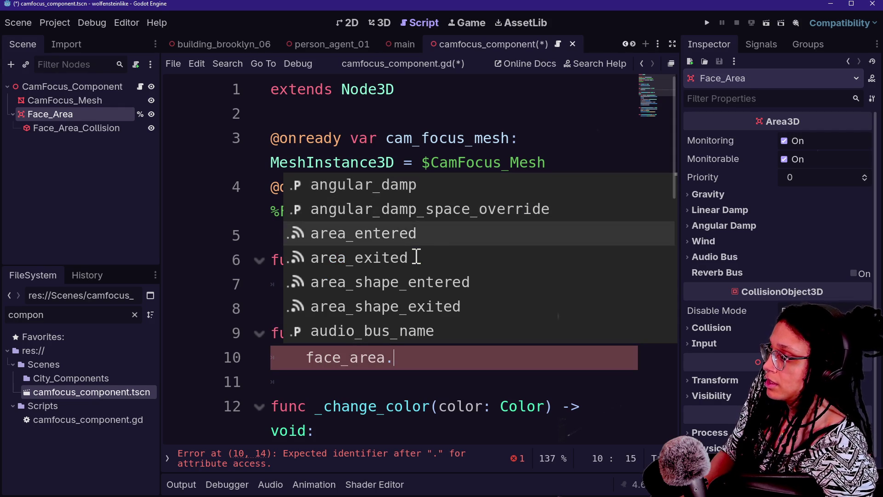
scroll(416, 256, down, 1)
scroll(416, 256, up, 1)
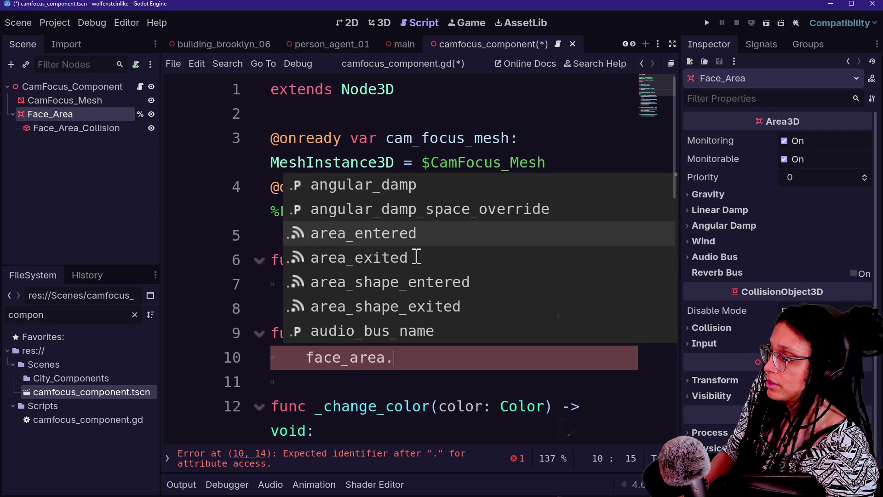
key(Return)
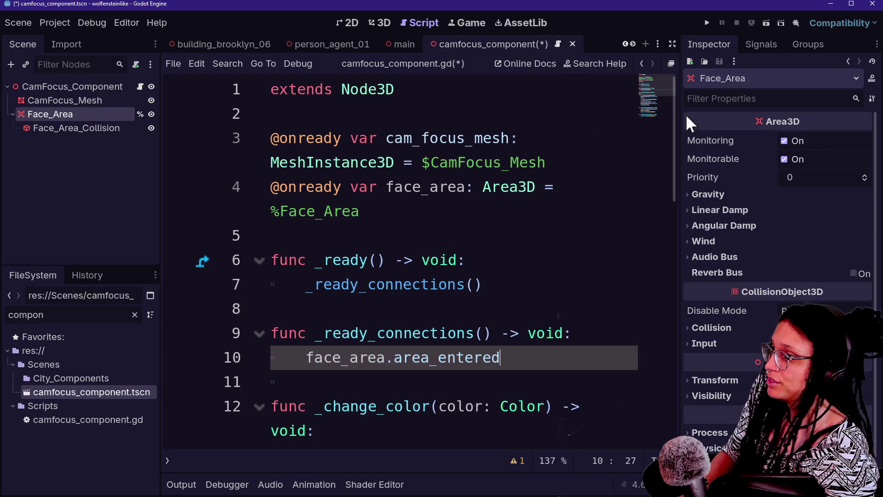
click(761, 43)
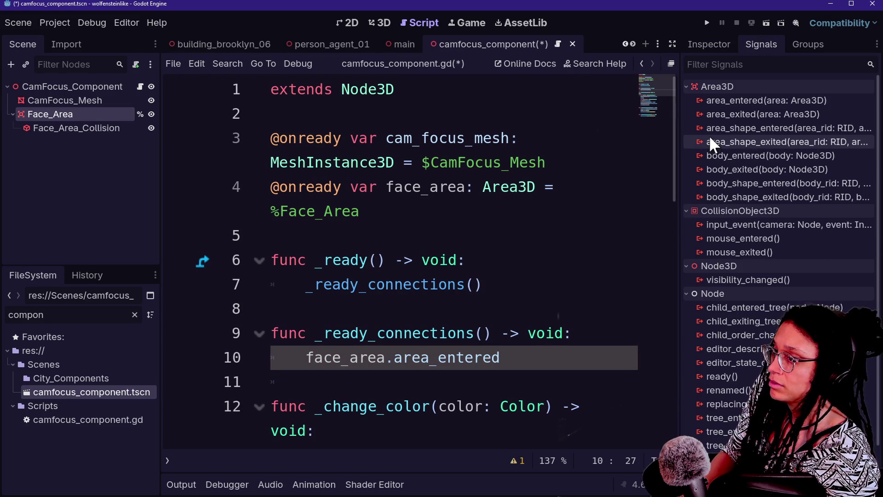
Read the Area3D signal tooltips in the Signals dock, then switch to Firefox
mouse_move(709, 132)
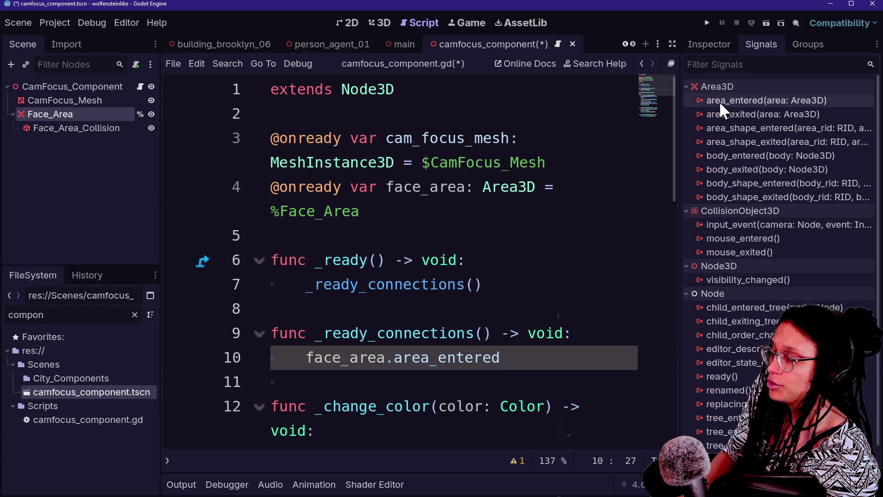
mouse_move(719, 101)
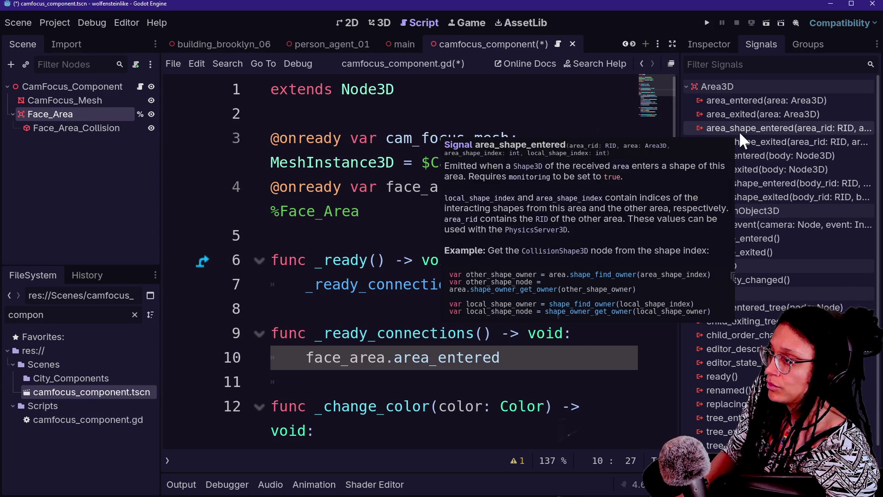
key(alt+Tab)
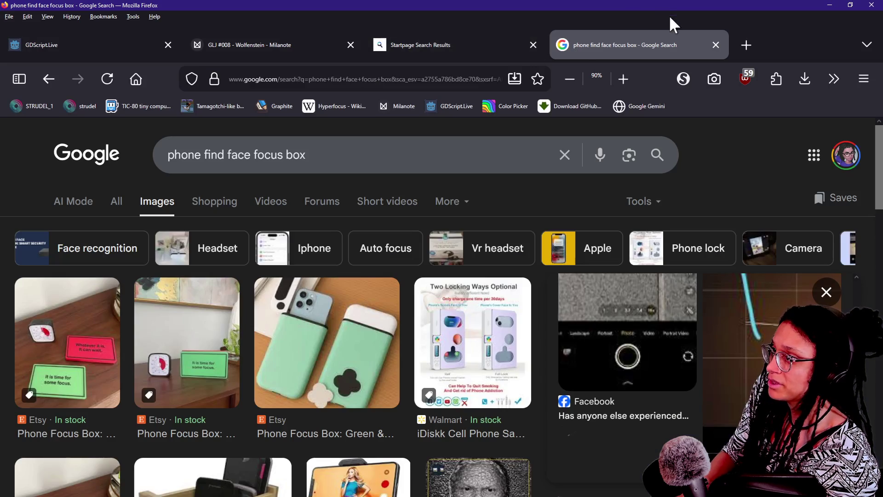
Search the web for godot "area_shape_entered"
click(382, 79)
text(g)
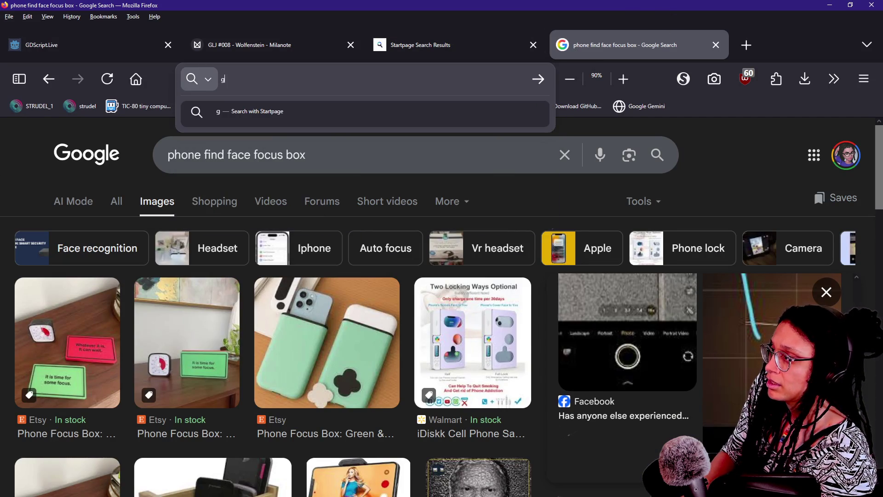
text(odot "a)
key(alt+Tab)
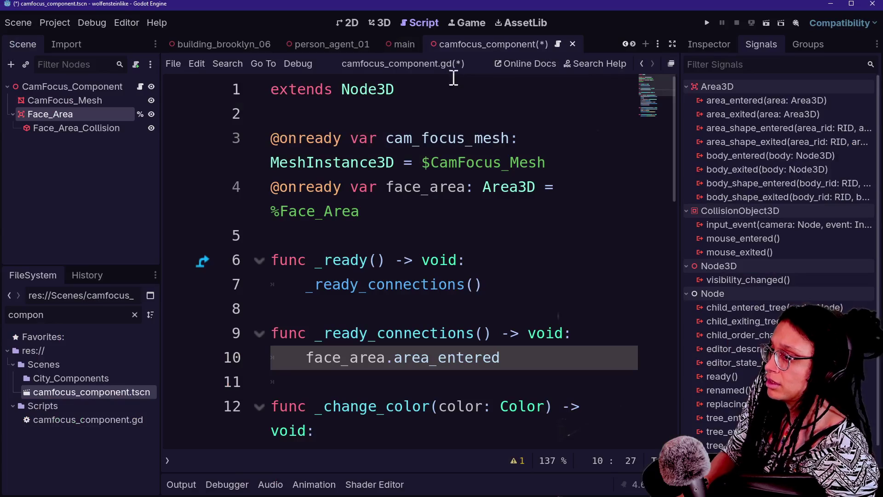
key(alt+Tab)
text(rea_sha)
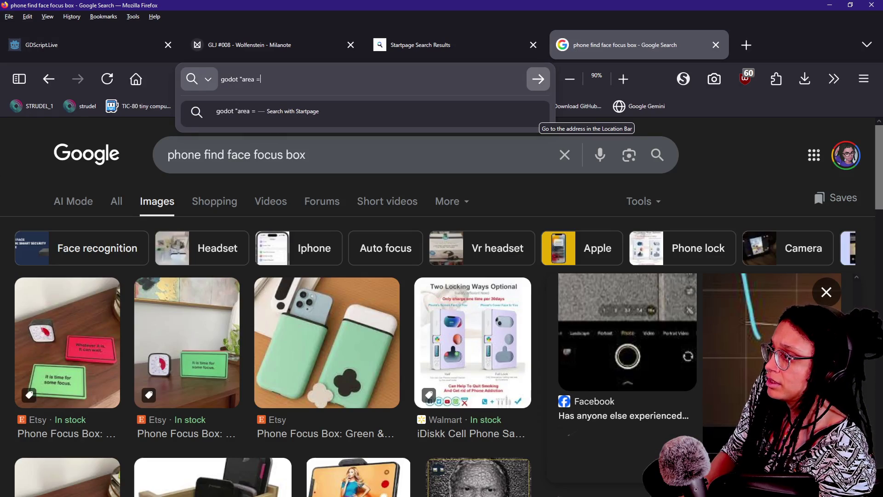
text(pe)
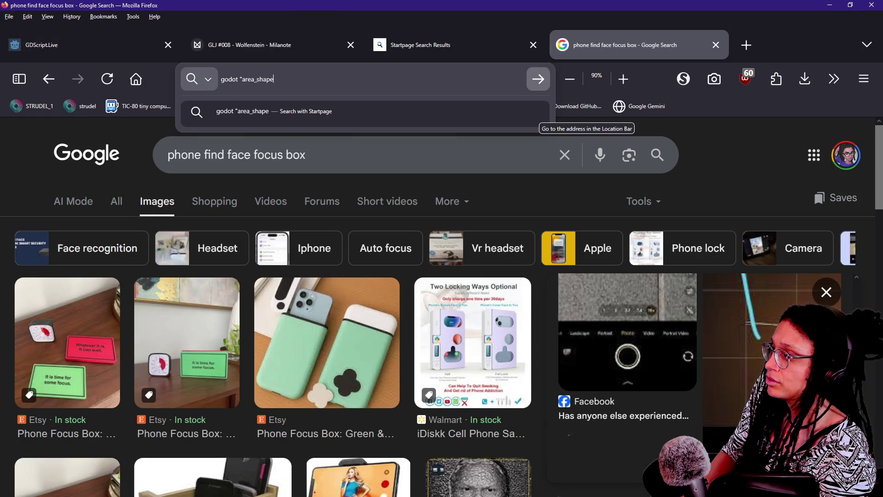
text(_entered")
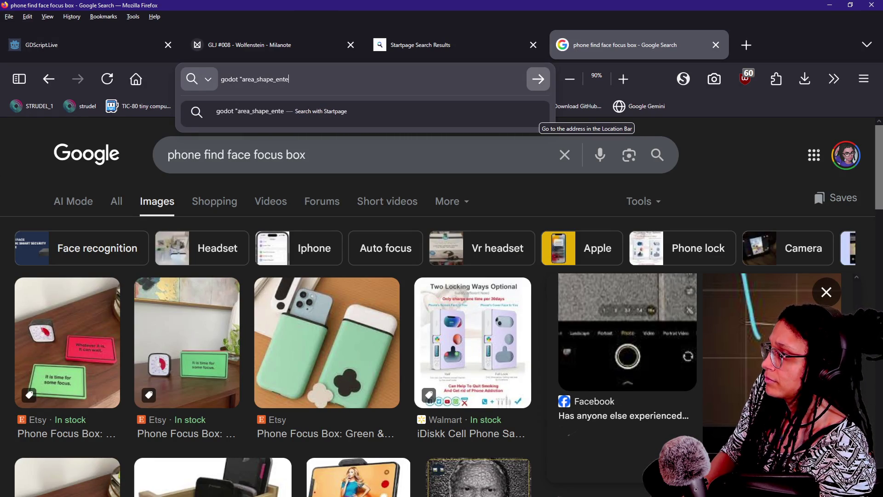
key(Return)
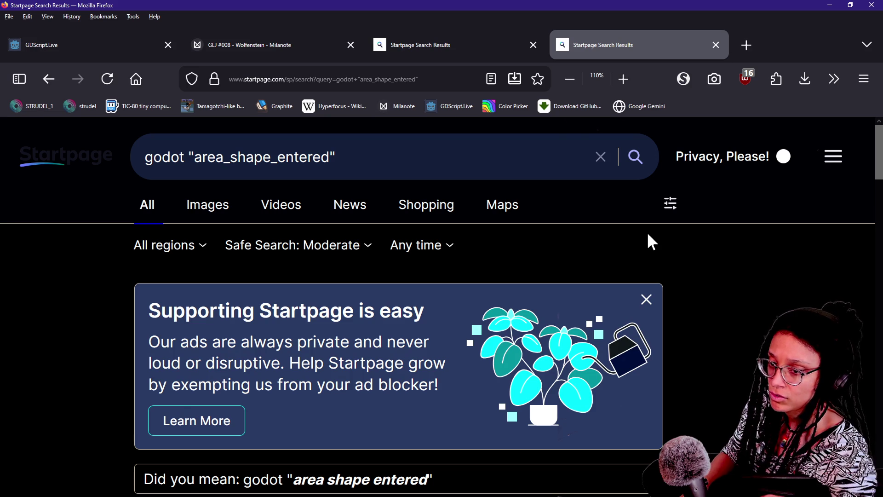
Skim the results and open the Godot Forum thread 'Practical Difference Between…' signals
scroll(292, 223, down, 5)
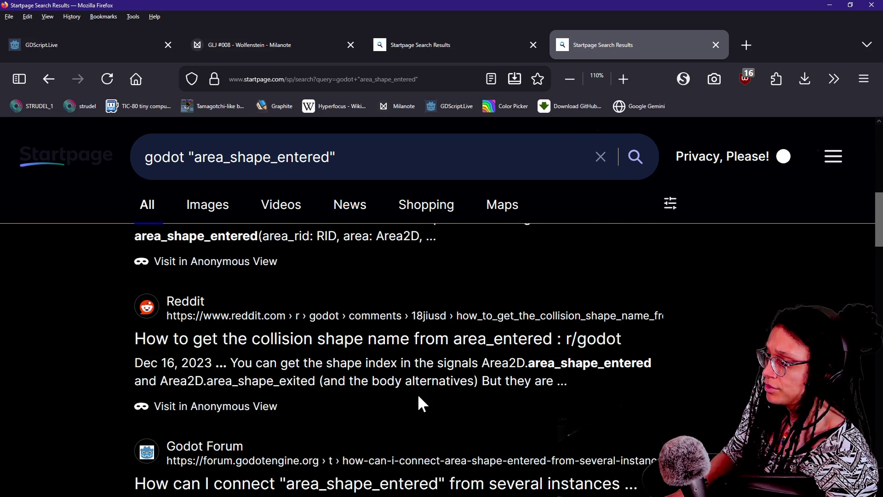
scroll(419, 396, up, 3)
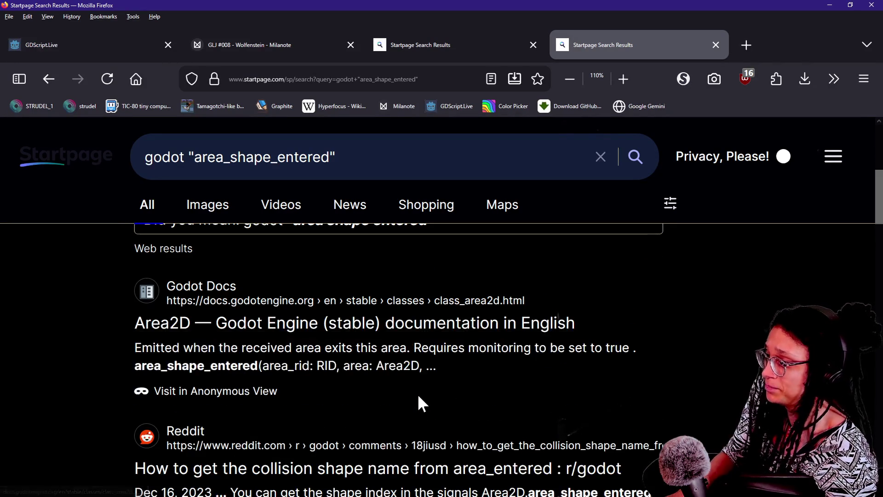
scroll(420, 404, down, 2)
scroll(419, 404, down, 2)
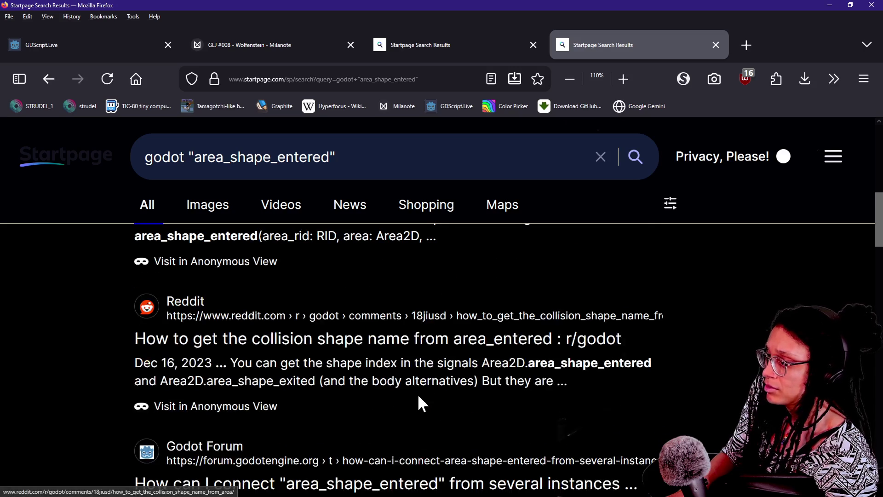
drag(290, 363, 475, 381)
click(475, 380)
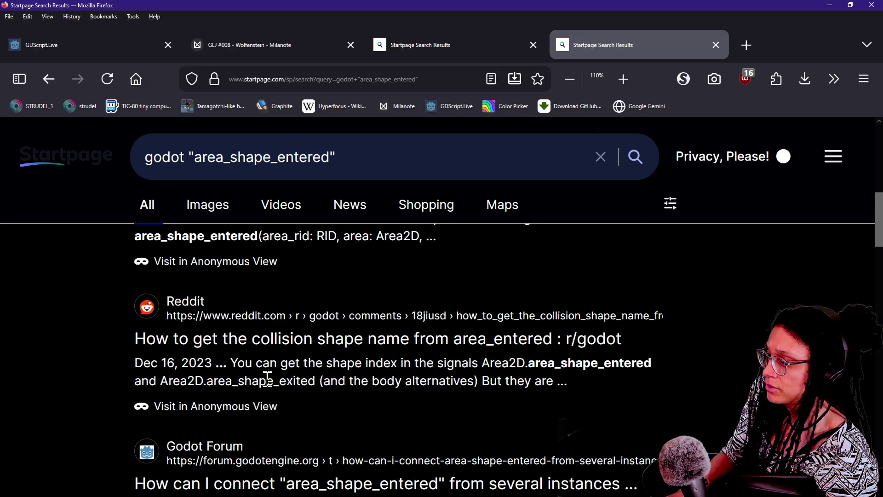
scroll(361, 382, down, 3)
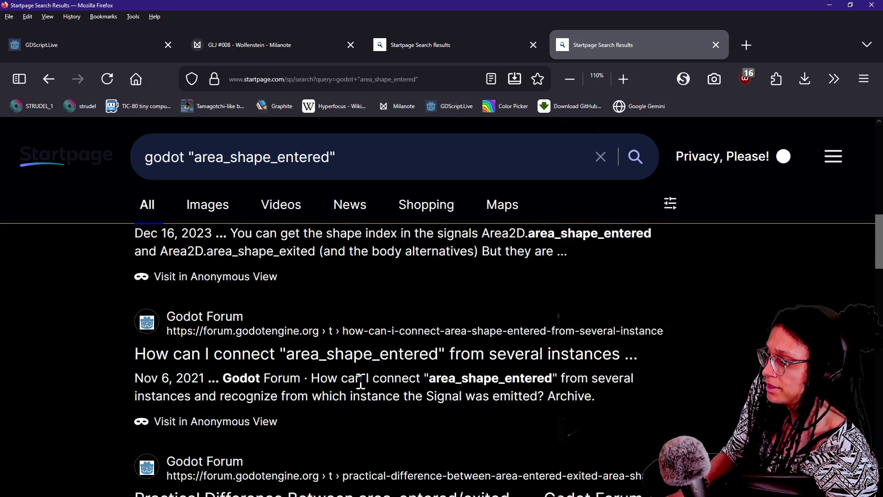
scroll(362, 381, up, 1)
scroll(360, 383, down, 4)
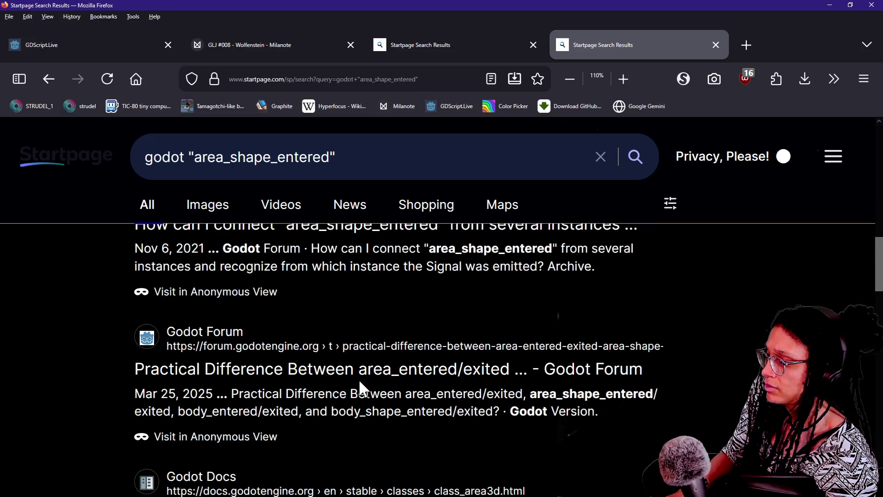
click(359, 380)
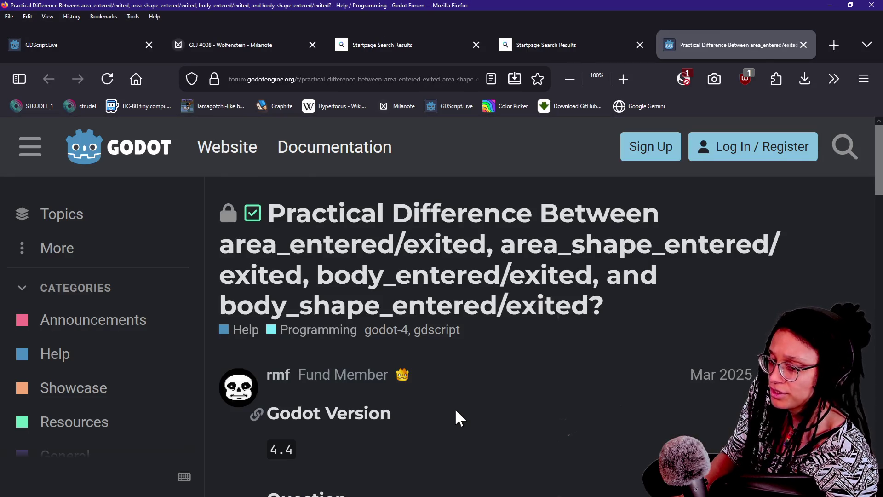
Read the accepted answer on shape signals' low-level detection data, then return to Godot
scroll(456, 409, down, 5)
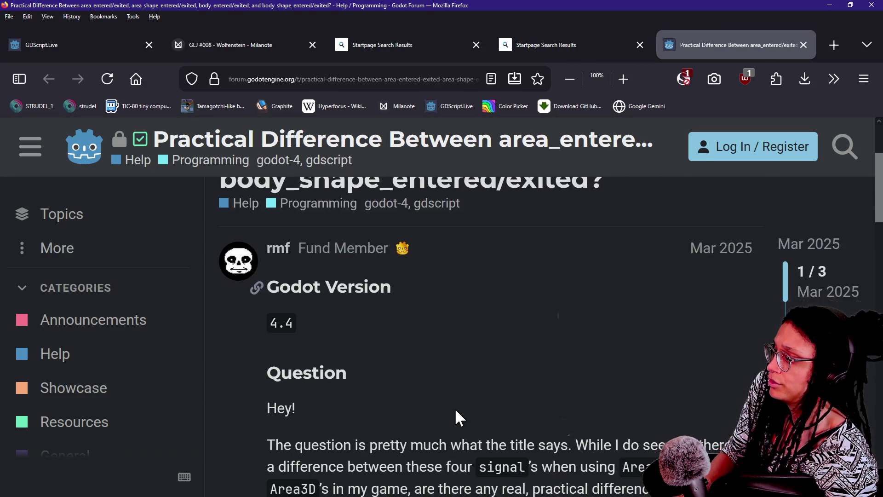
scroll(455, 411, down, 12)
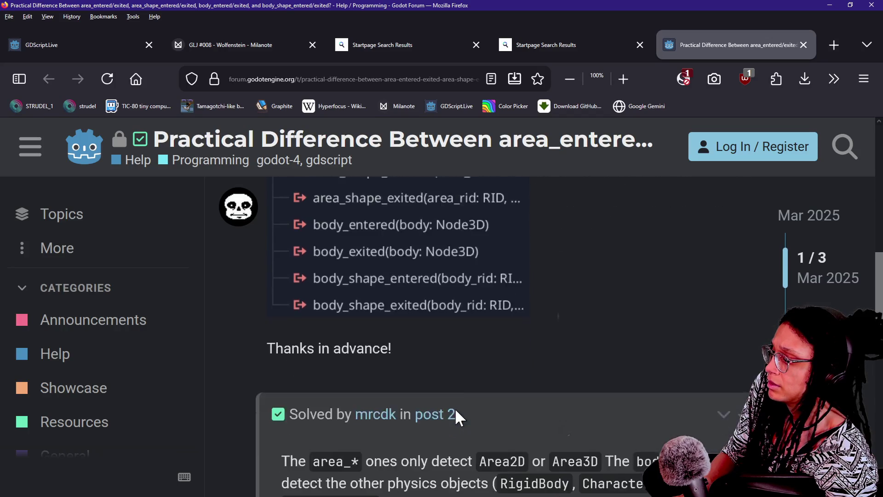
scroll(455, 411, down, 6)
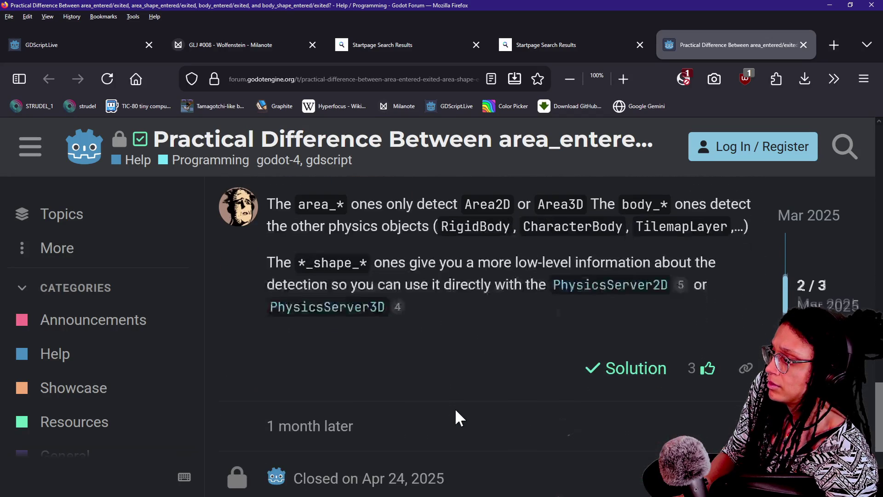
scroll(455, 408, up, 1)
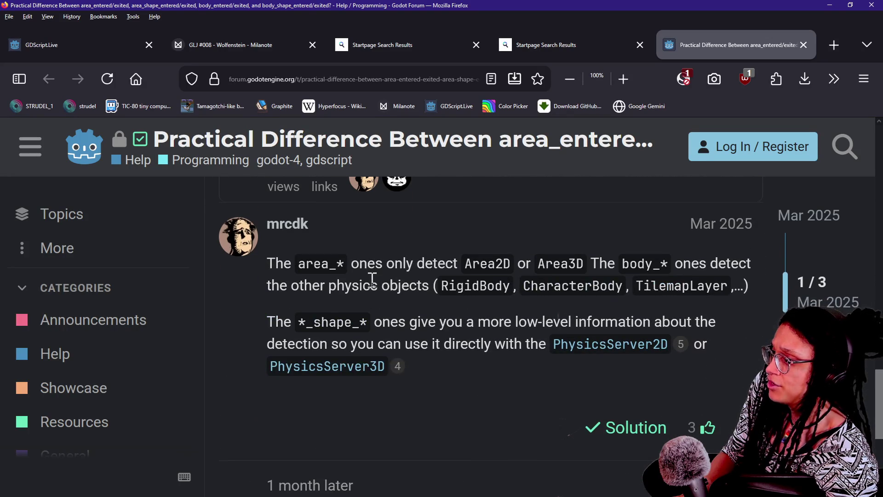
drag(479, 285, 578, 284)
click(577, 284)
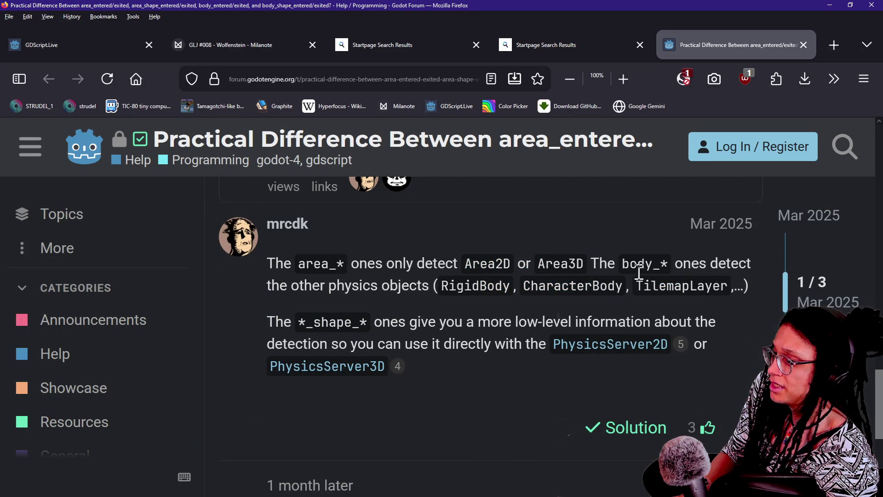
drag(274, 285, 458, 288)
click(297, 313)
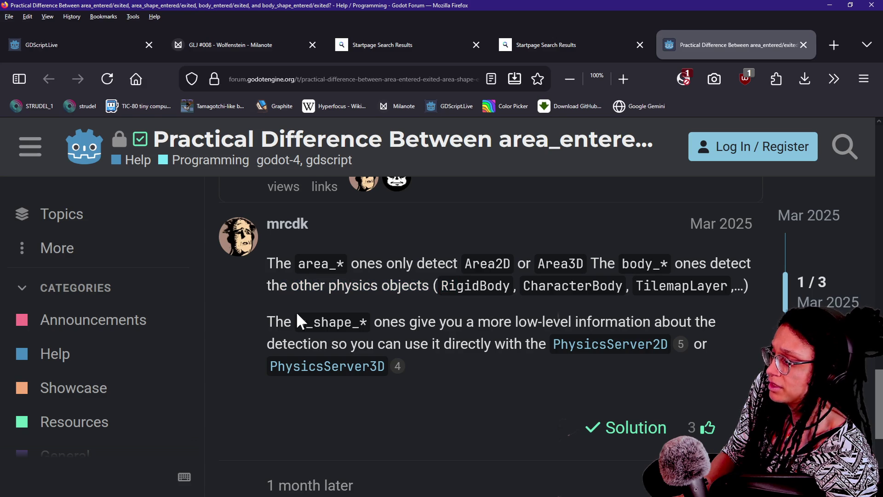
drag(375, 322, 619, 321)
click(618, 322)
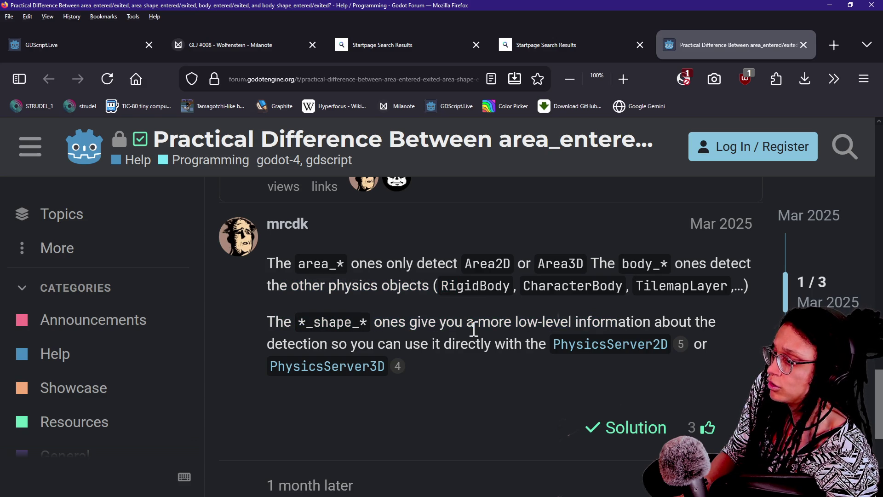
drag(268, 341, 504, 349)
click(377, 341)
click(504, 350)
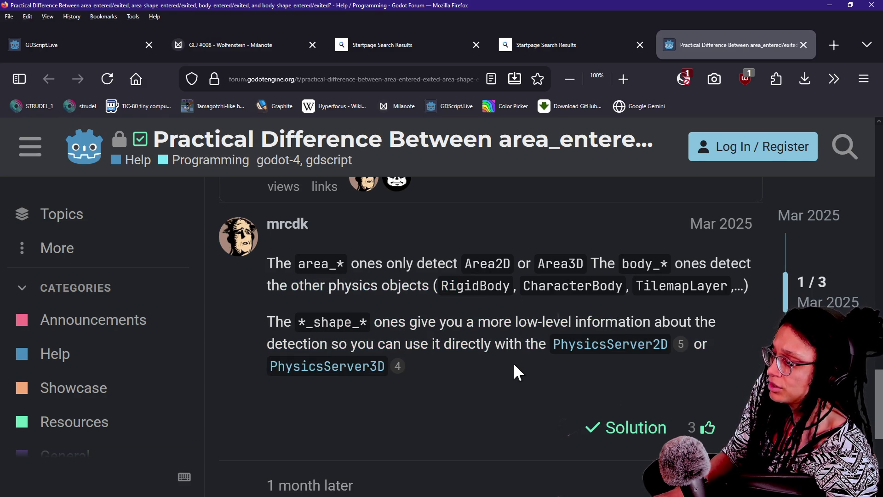
key(alt+Tab)
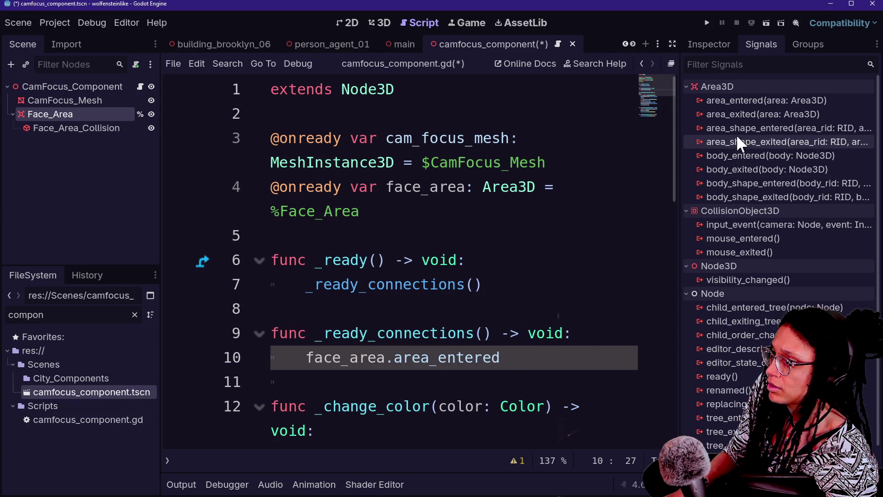
Review the full signal signatures, then connect face_area.area_entered to _on_face_area_entered
drag(682, 134, 297, 139)
mouse_move(557, 131)
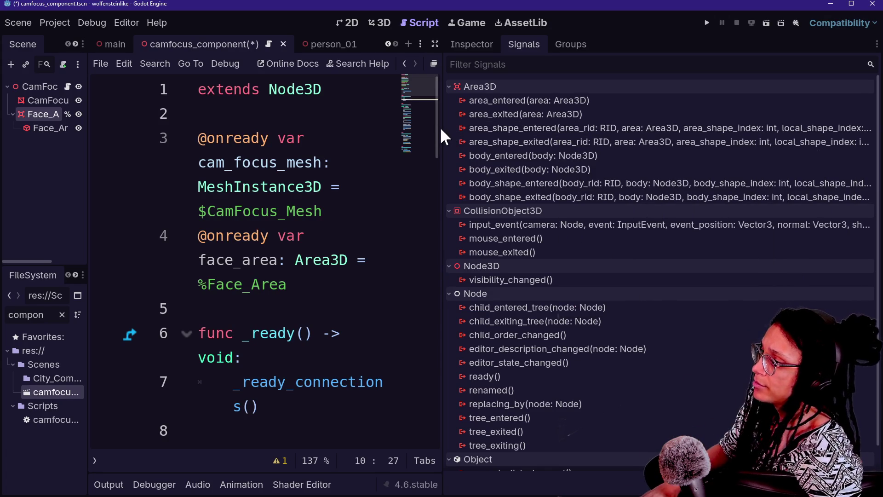
mouse_move(442, 129)
mouse_down()
mouse_move(769, 139)
mouse_move(713, 139)
mouse_up()
click(354, 214)
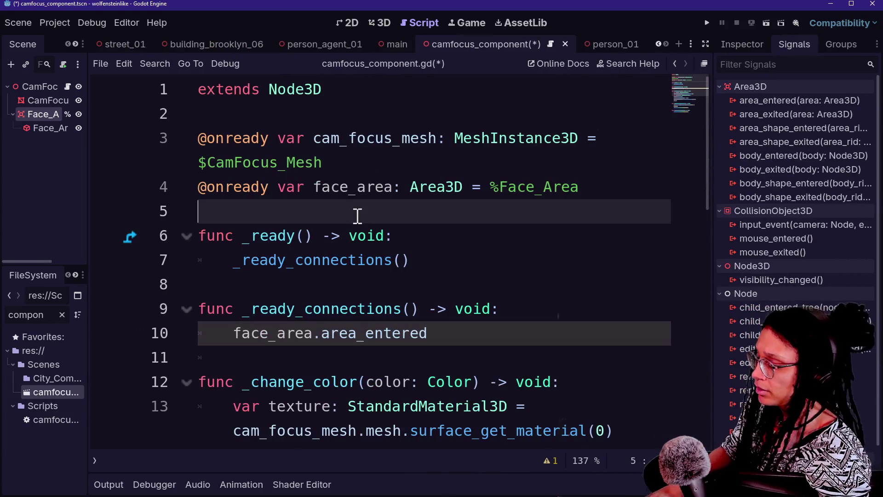
click(465, 333)
key(BackSpace)
text(d.connect(_on)
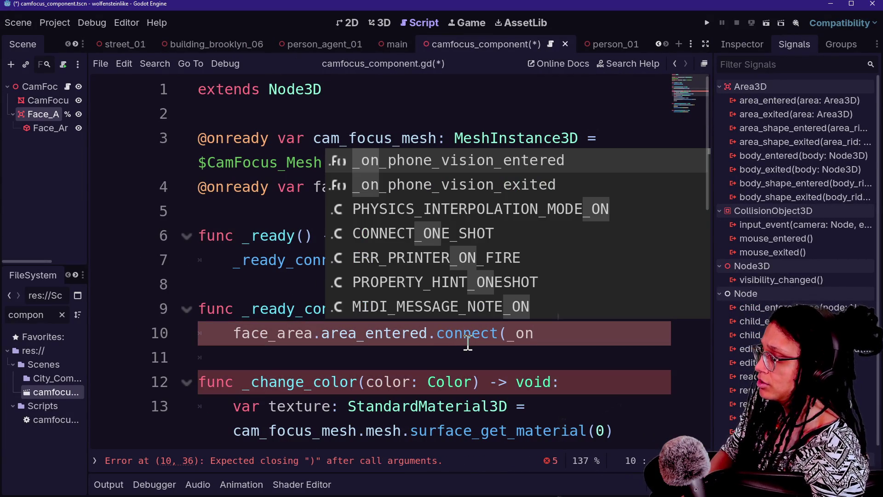
scroll(436, 344, down, 2)
text(face_)
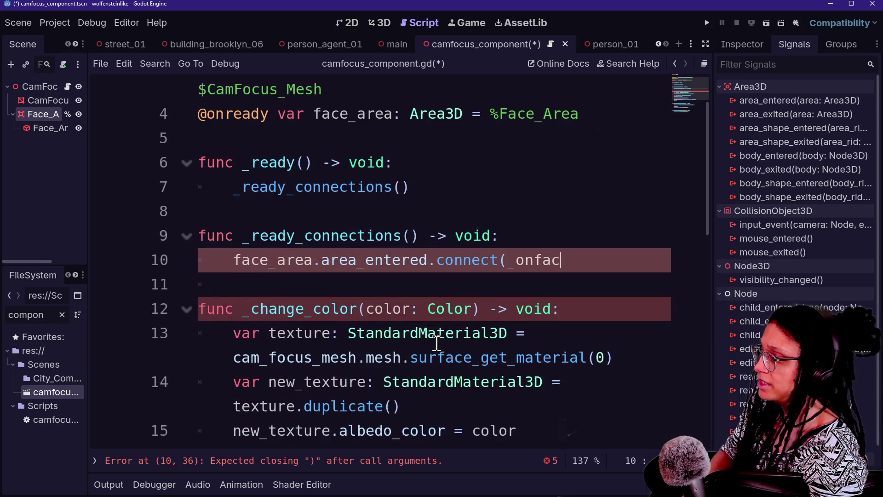
text(area_entered)
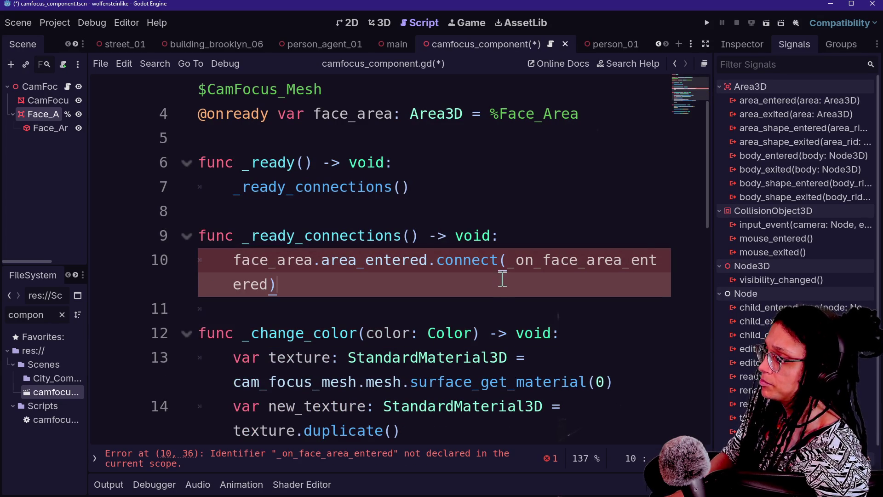
Duplicate the connect line and change it to the area_exited signal with an exit handler
drag(501, 276, 515, 232)
key(ctrl+shift+d)
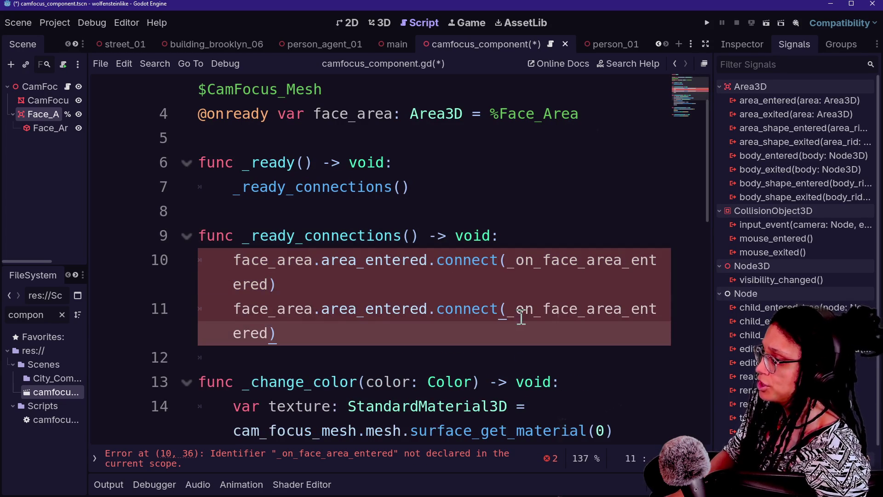
click(393, 308)
key(BackSpace)
key(BackSpace)
text(xit)
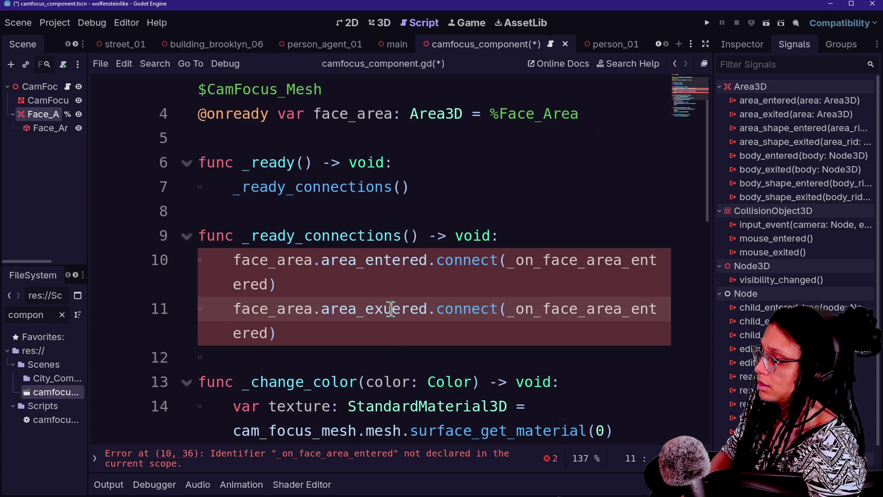
key(Delete)
key(Delete)
key(Delete)
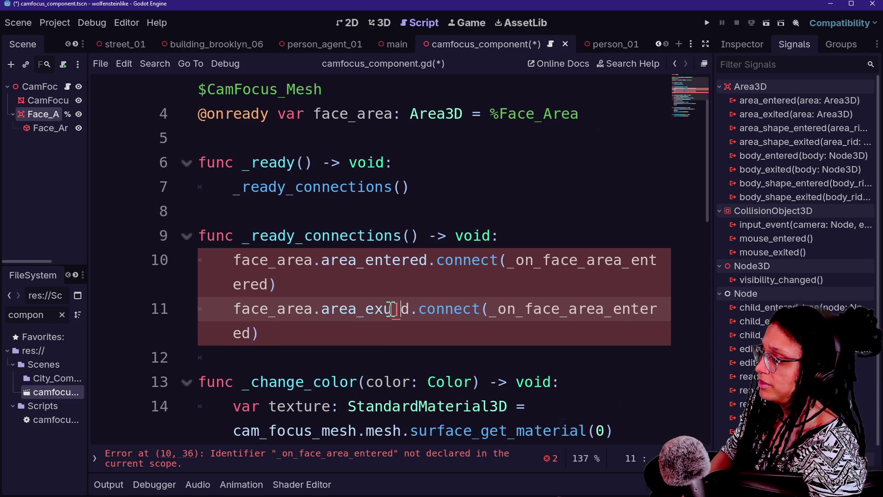
text(te)
click(625, 317)
key(Delete)
Rename both phone_vision handler functions to _on_face_area_entered/_exited and save the script
scroll(635, 318, down, 6)
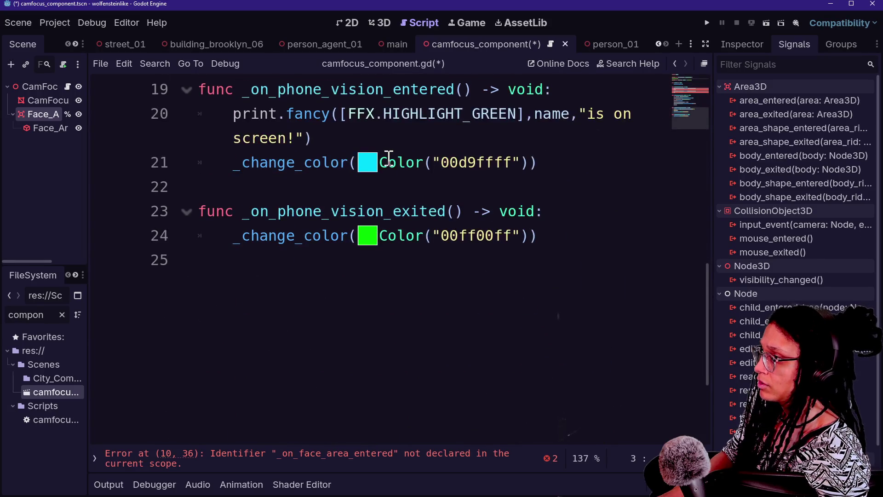
click(385, 162)
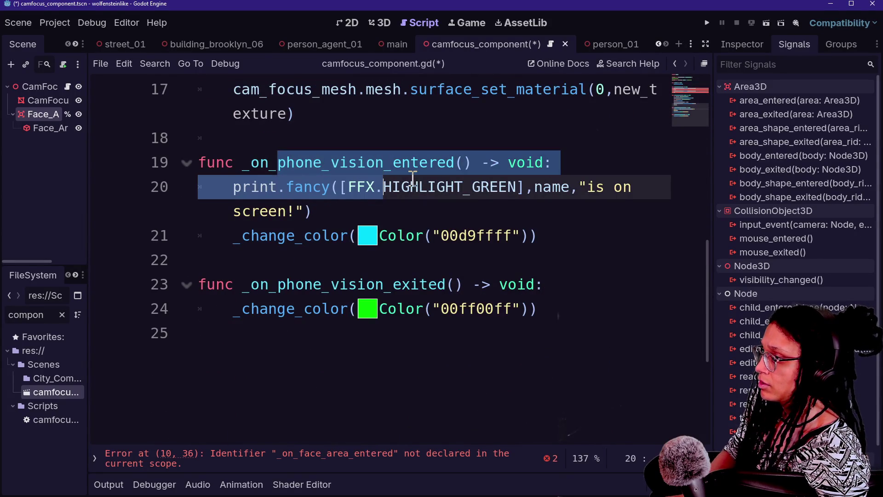
shift+click(278, 162)
key(ctrl+d)
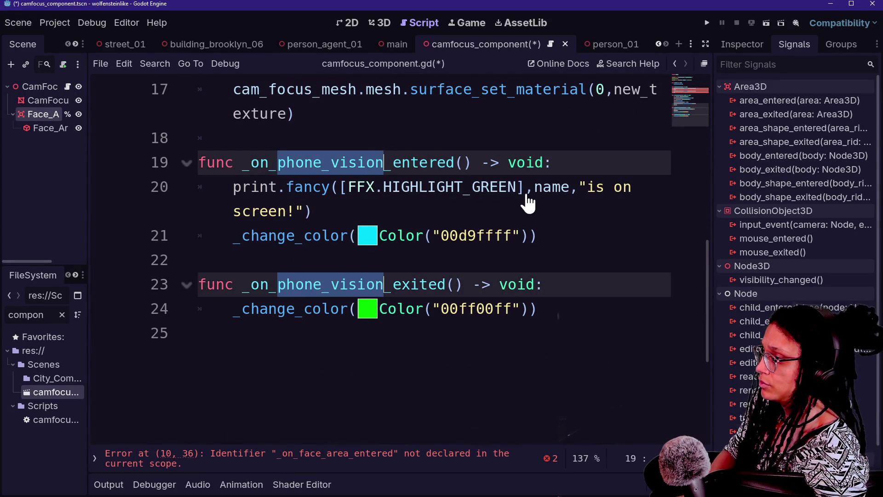
text(face_area)
click(299, 121)
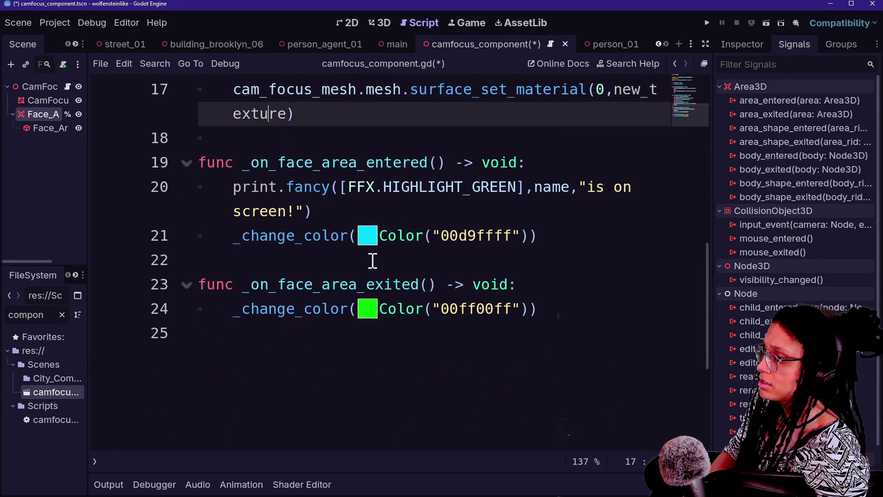
scroll(371, 258, up, 1)
scroll(373, 260, up, 6)
click(404, 207)
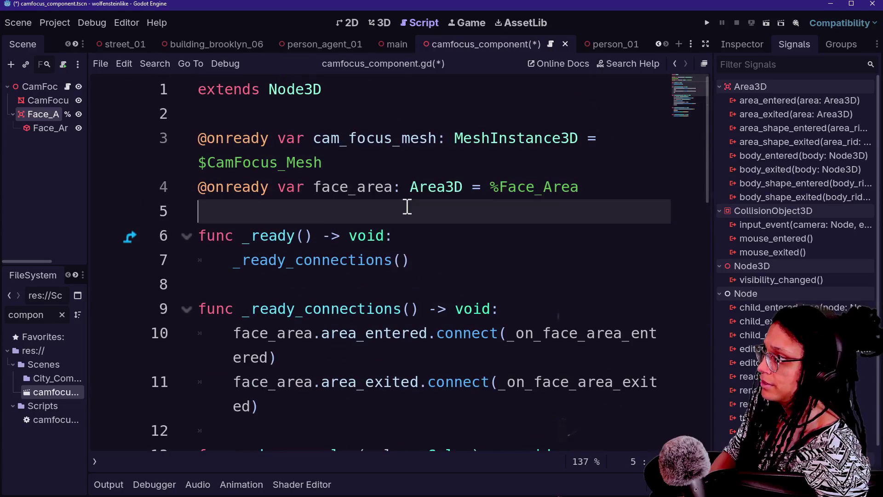
key(ctrl+s)
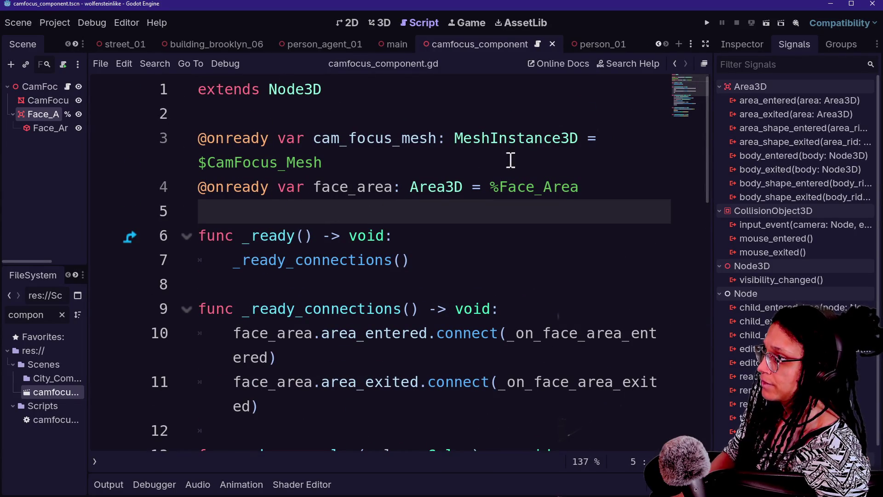
Widen the Scene and FileSystem docks and show Face_Area's properties
drag(89, 115, 175, 117)
double_click(340, 138)
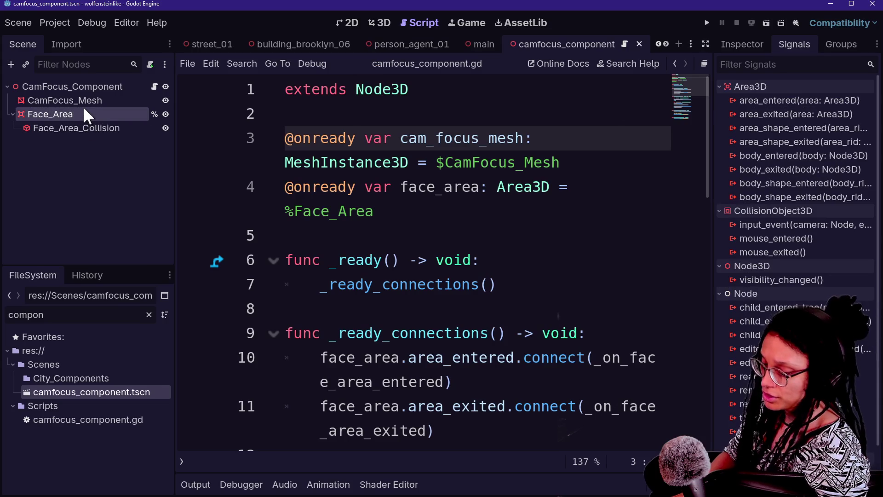
click(742, 44)
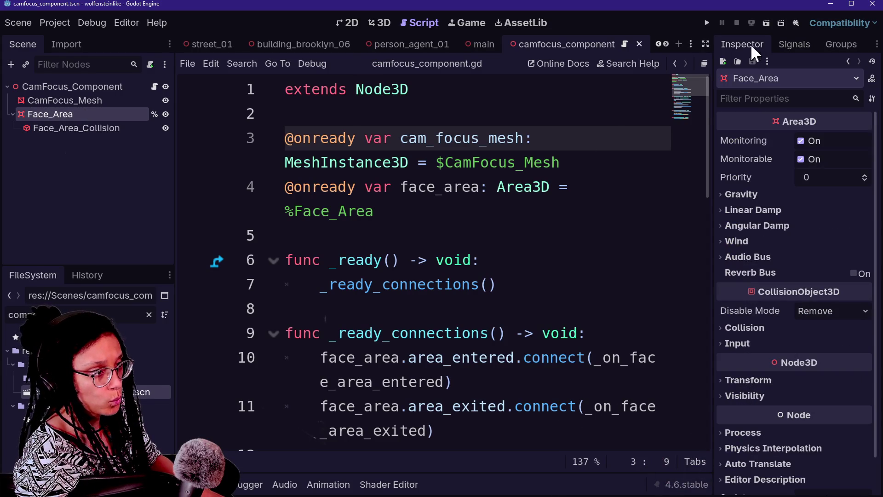
Take Face_Area off collision layer 1 and clear its collision mask bit 1
scroll(738, 261, down, 2)
scroll(775, 206, up, 2)
scroll(775, 206, down, 2)
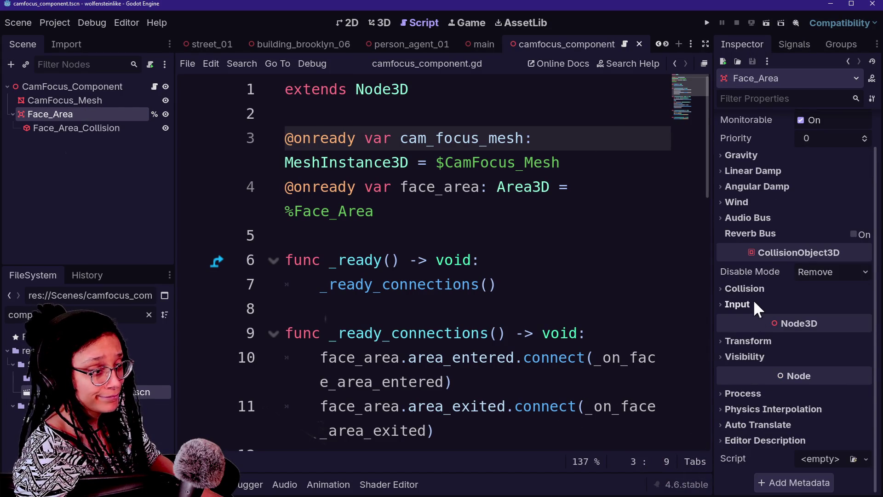
scroll(750, 211, up, 2)
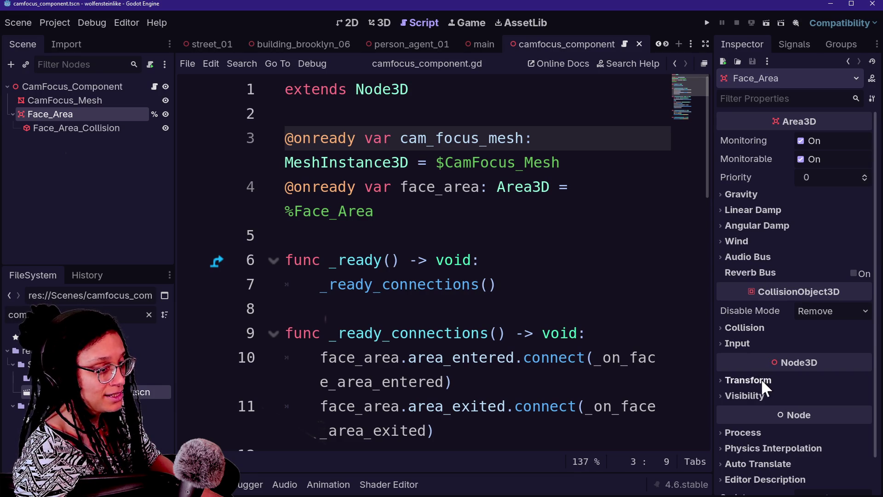
click(767, 327)
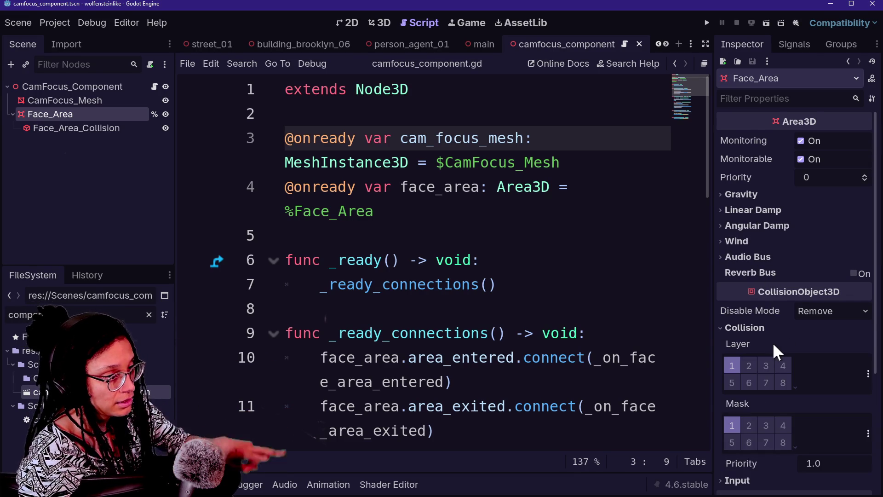
scroll(774, 345, down, 1)
click(732, 374)
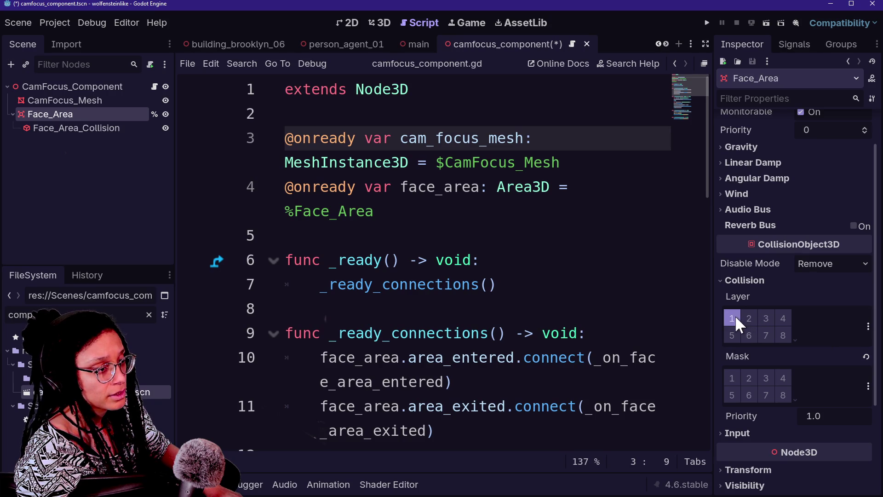
click(735, 317)
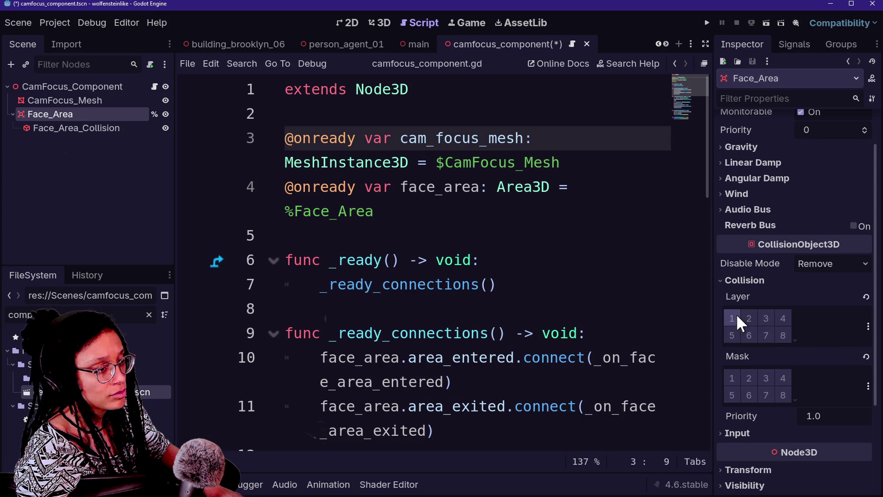
Rename collision layer 3 to Face_Area, put the area on layer 3, and save the scene
right_click(763, 323)
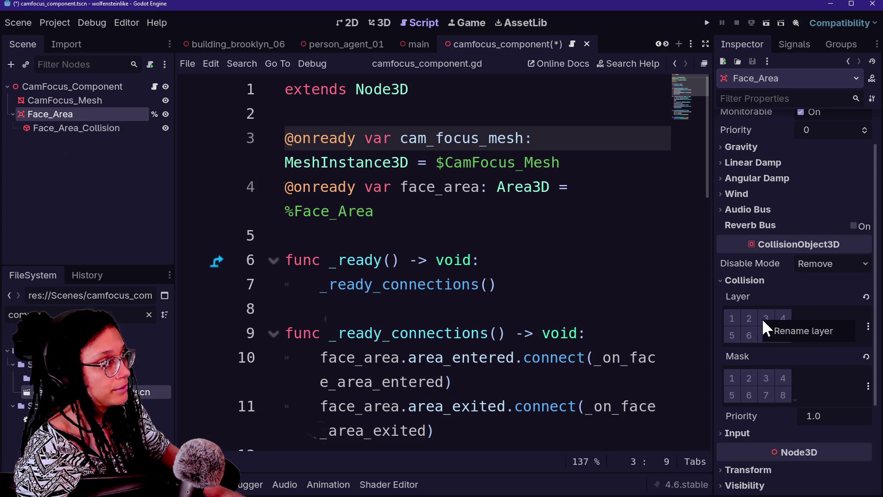
click(791, 331)
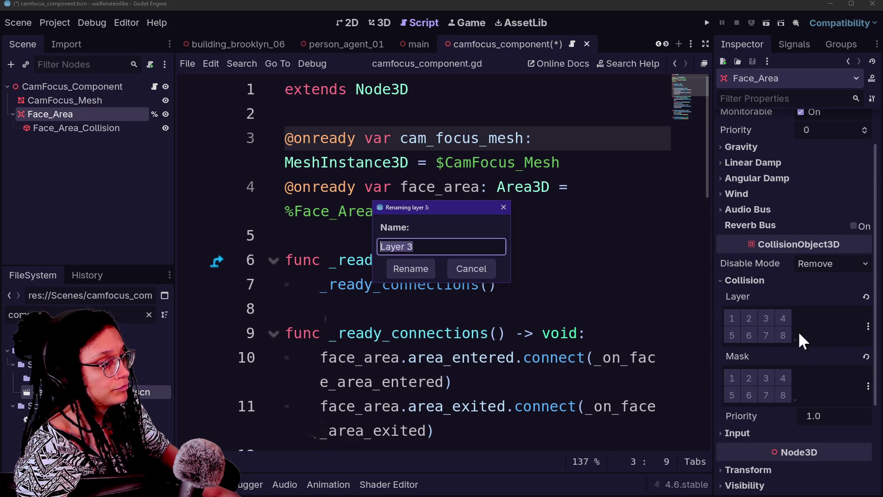
text(Face_Area)
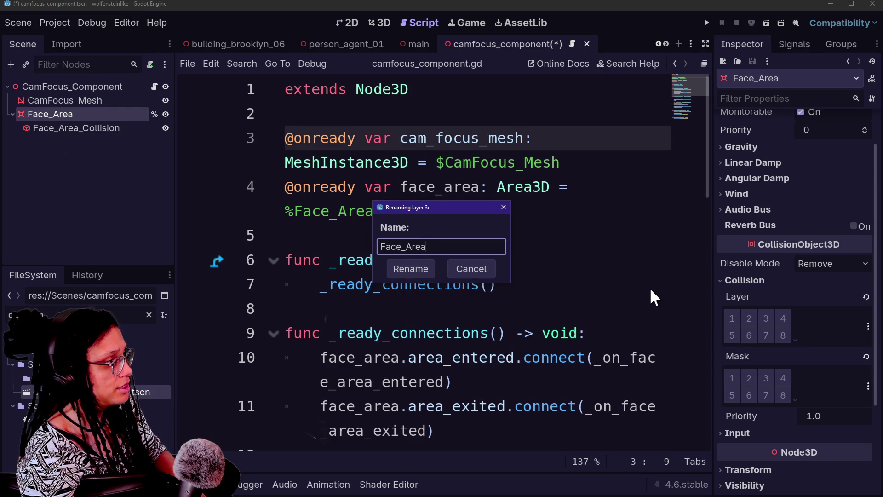
key(Return)
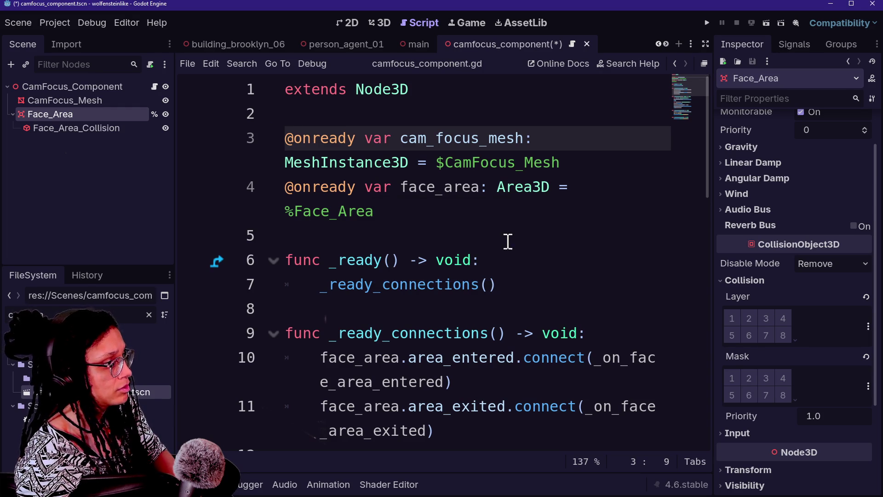
click(449, 239)
click(766, 320)
click(529, 209)
key(ctrl+s)
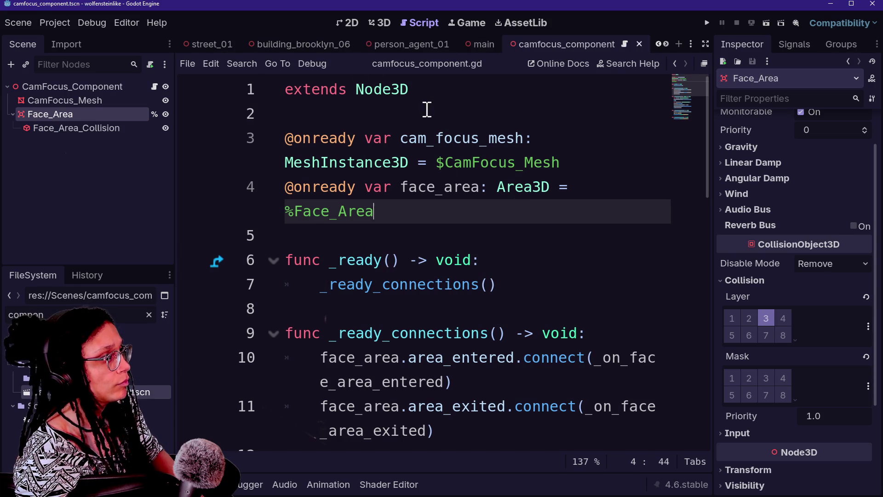
Open the player scene in 3D and inspect the Phone and phone_model nodes in the tree
mouse_move(407, 44)
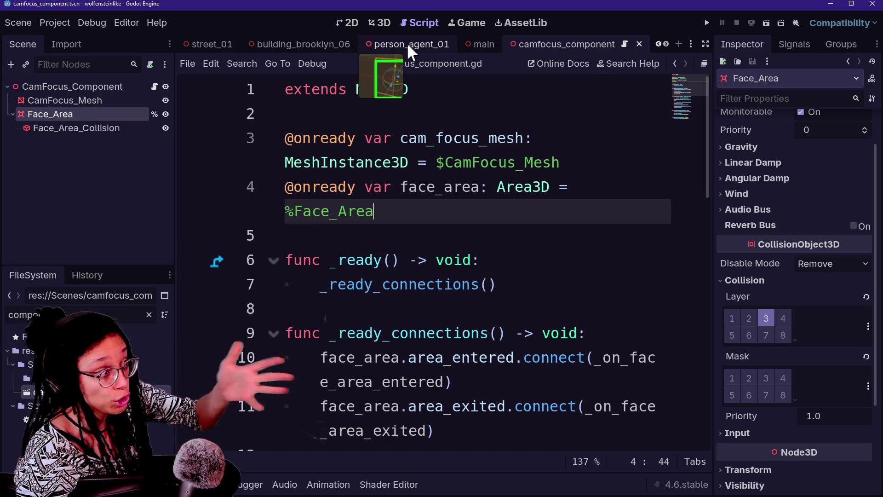
scroll(363, 37, up, 5)
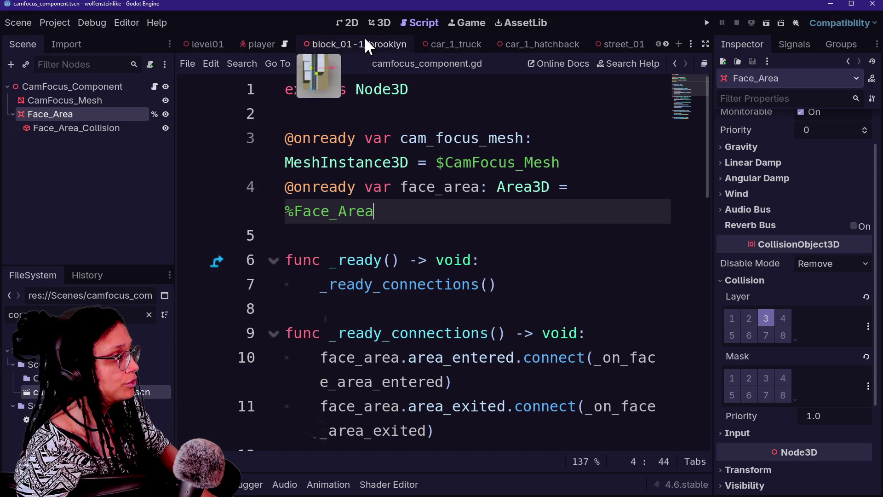
click(242, 37)
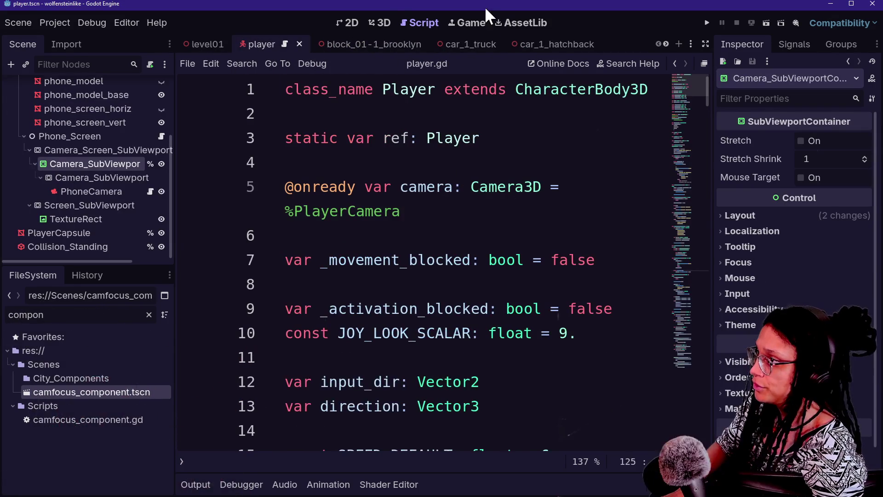
click(380, 22)
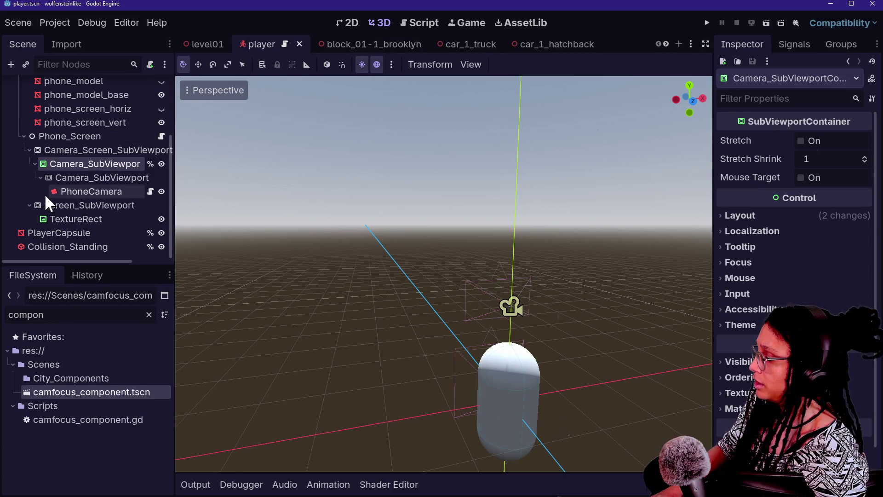
scroll(44, 193, up, 3)
click(27, 154)
click(23, 155)
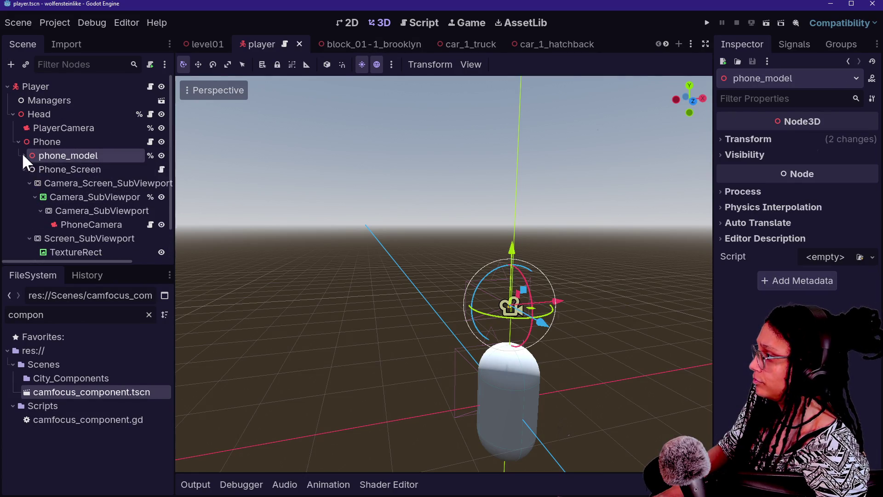
click(23, 169)
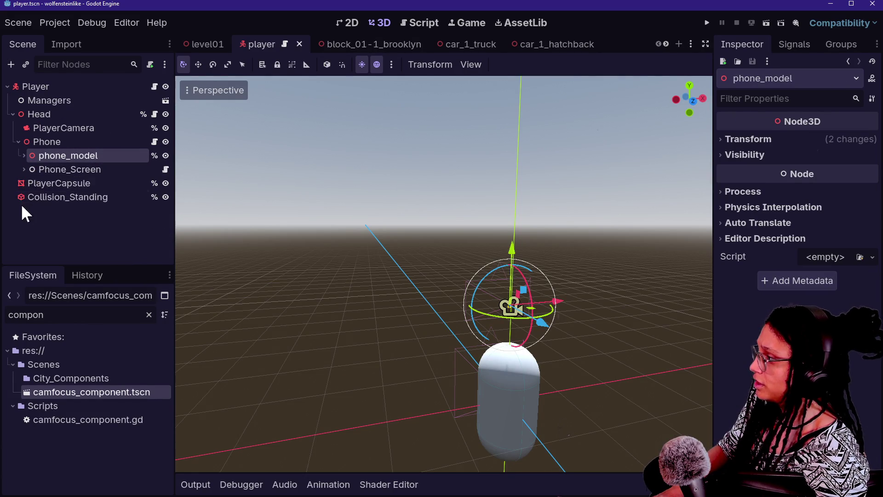
click(40, 143)
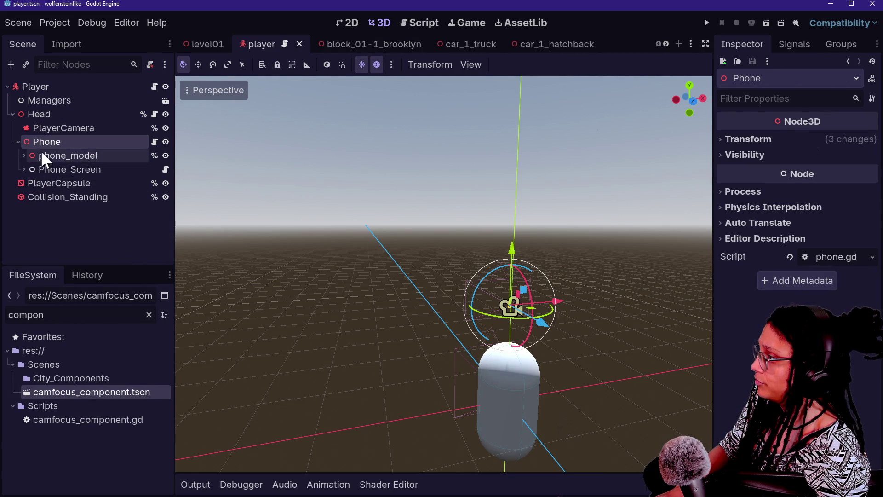
right_click(38, 140)
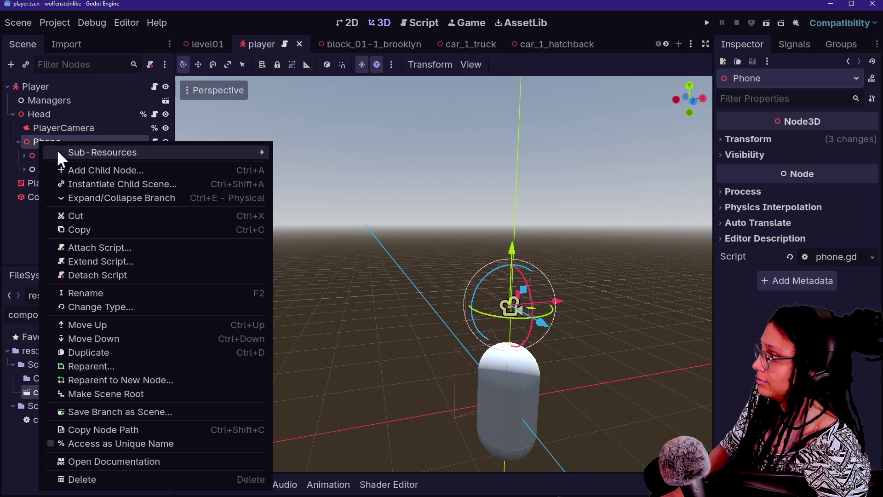
click(46, 132)
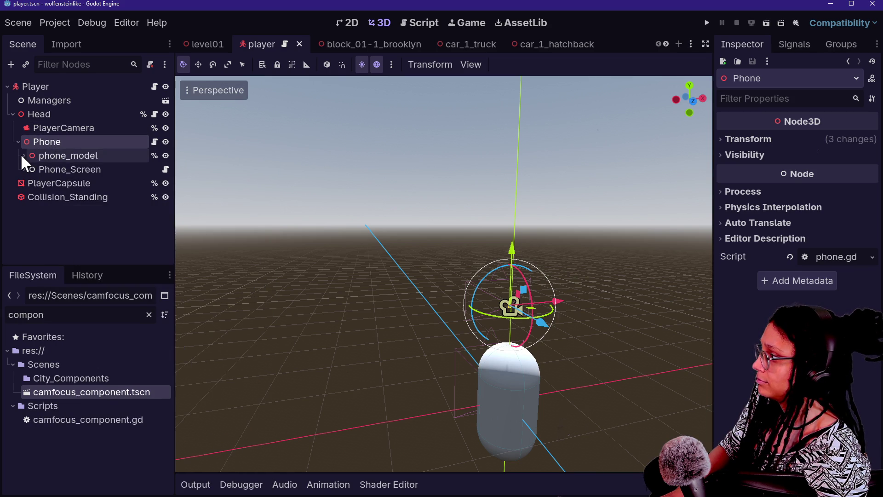
click(22, 155)
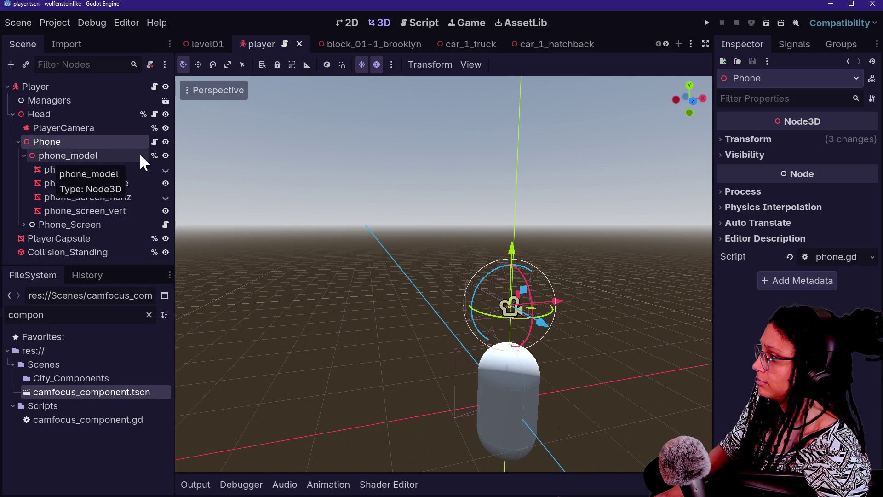
Search all project files for phone_model references, finding it used in 0 files
click(154, 142)
click(426, 212)
key(ctrl+f)
text(phone_model)
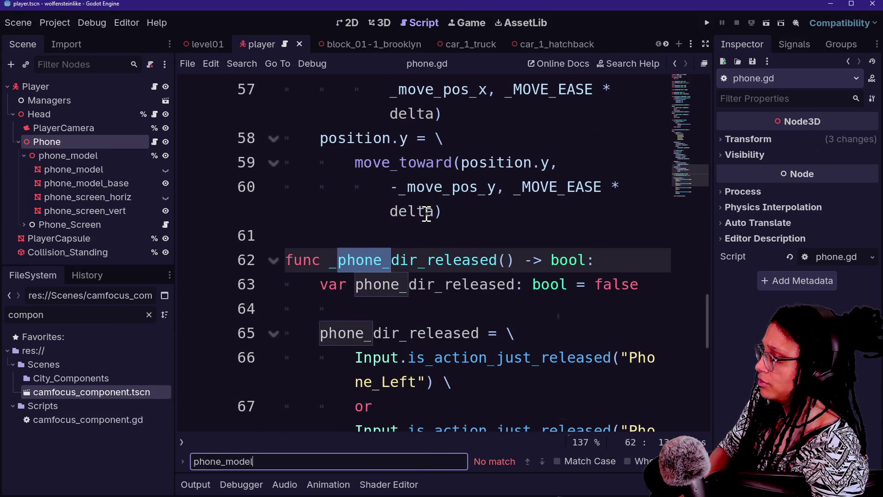
key(ctrl+a)
key(ctrl+shift+f)
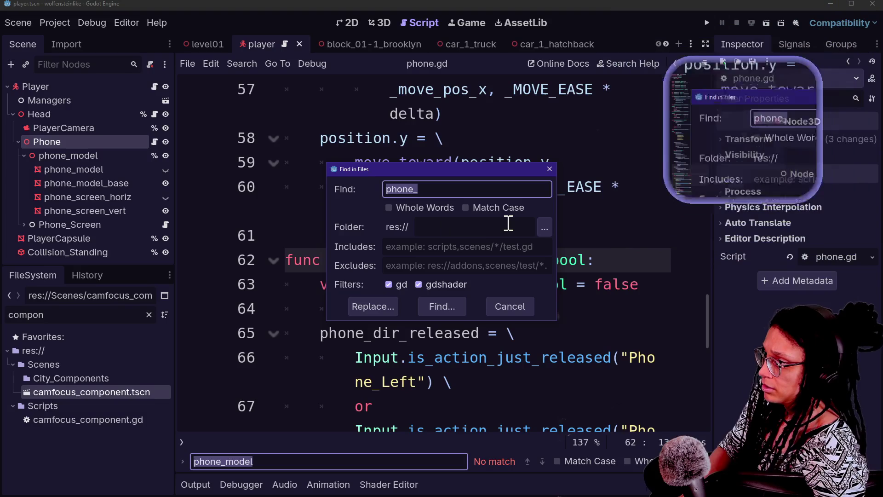
text(p)
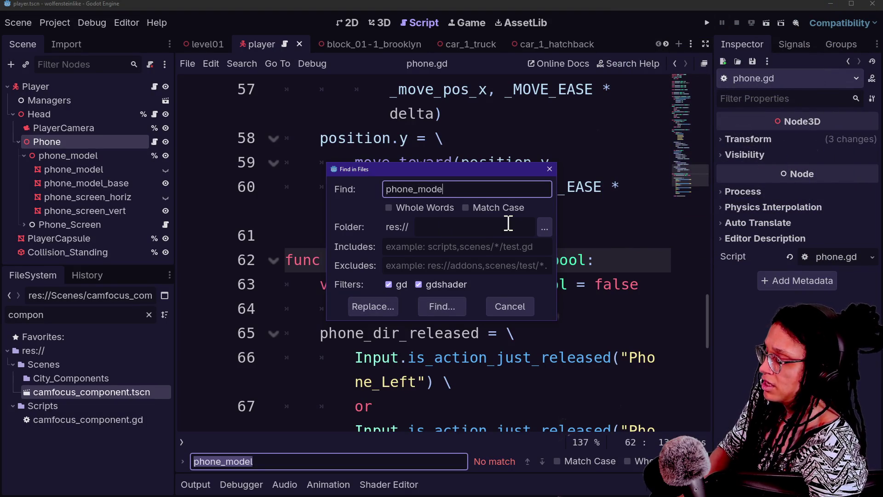
key(Return)
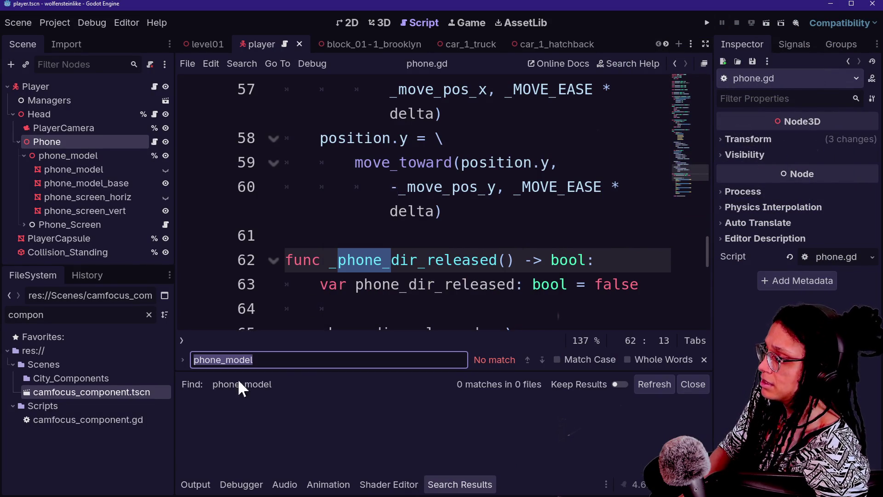
Revoke phone_model's scene-unique name
click(154, 155)
click(409, 270)
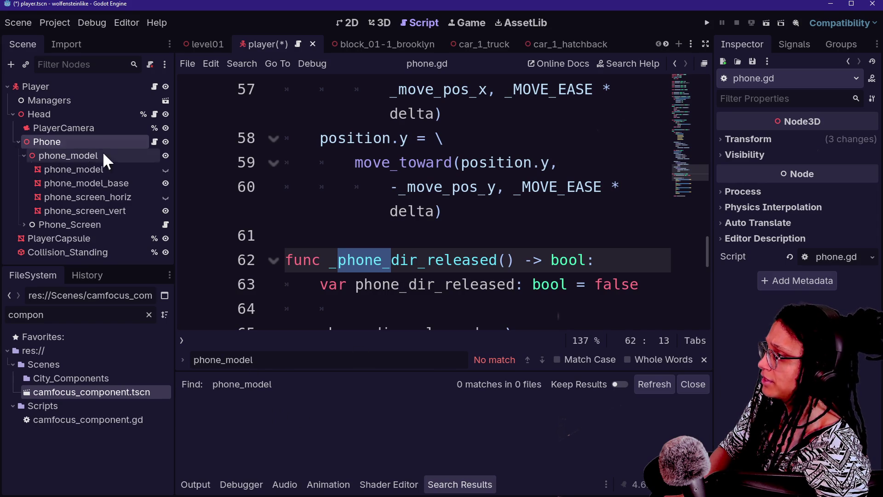
click(99, 169)
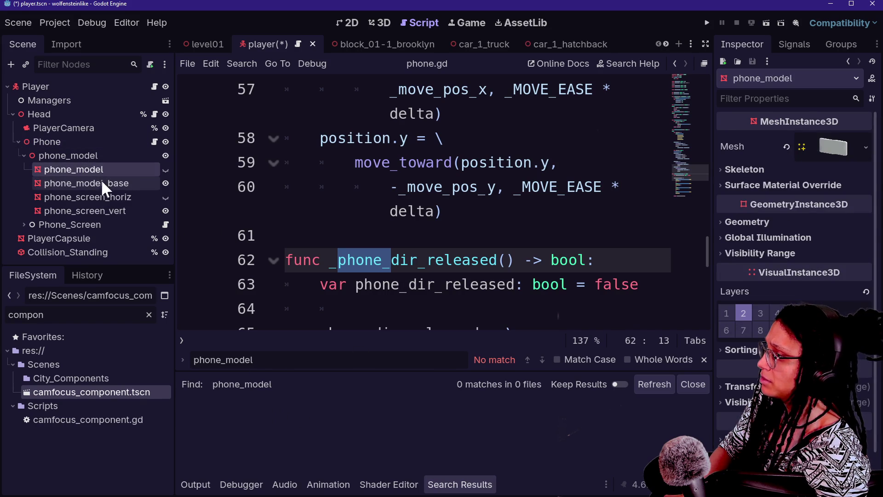
Add an Area3D child node under the Phone node
click(23, 156)
click(39, 141)
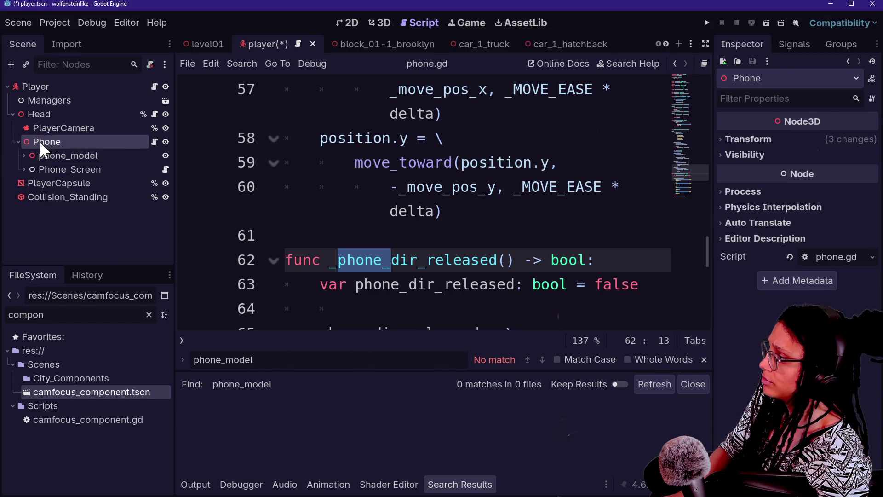
right_click(73, 144)
click(85, 168)
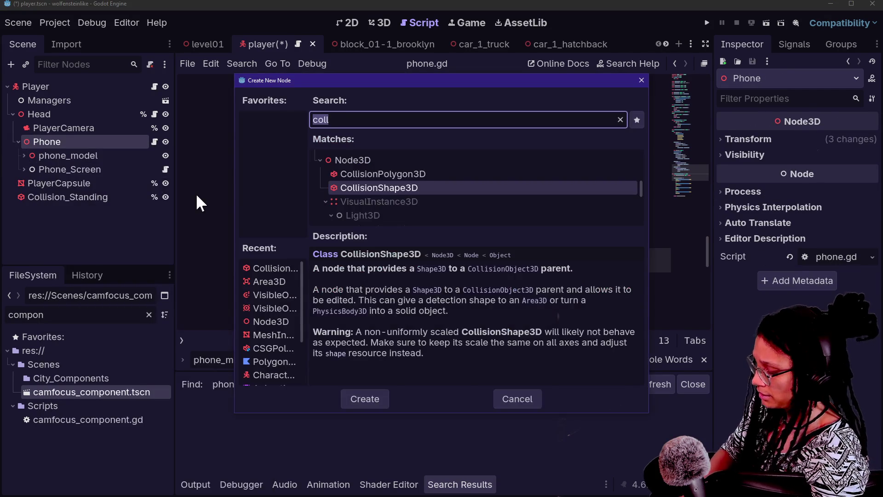
text(area3d)
key(Return)
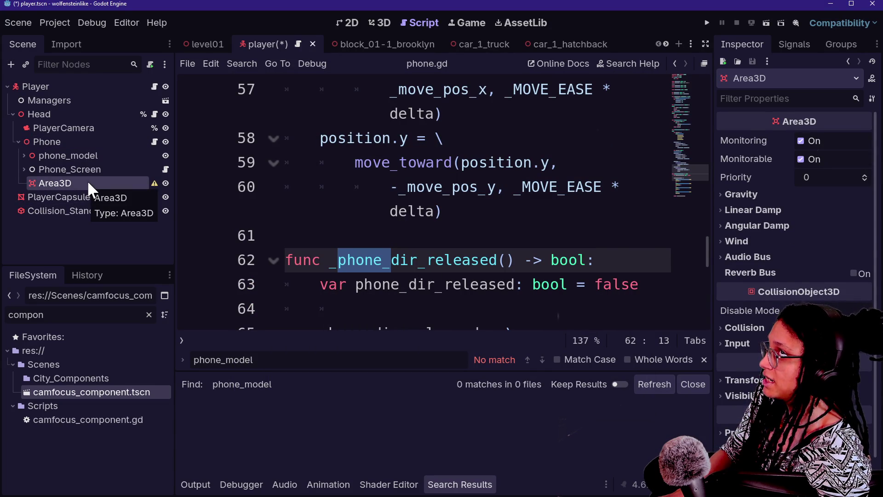
Rename the new Area3D to phone_vision_area
double_click(88, 182)
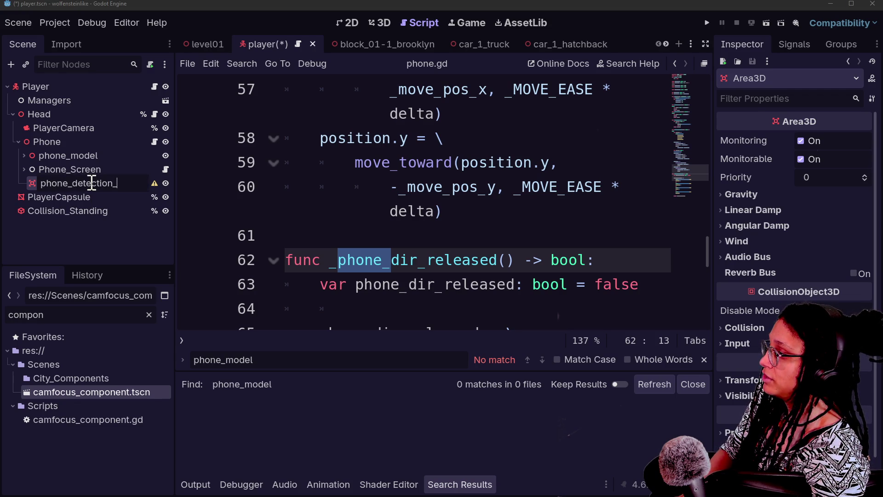
key(Return)
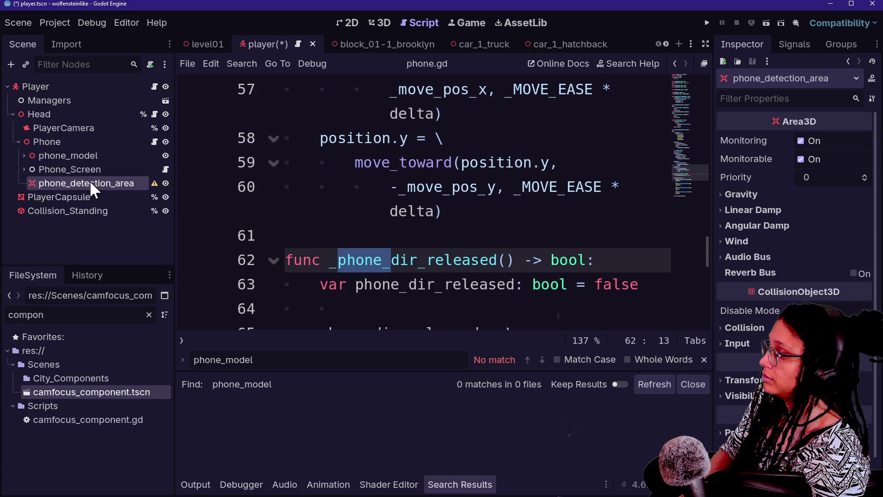
double_click(114, 187)
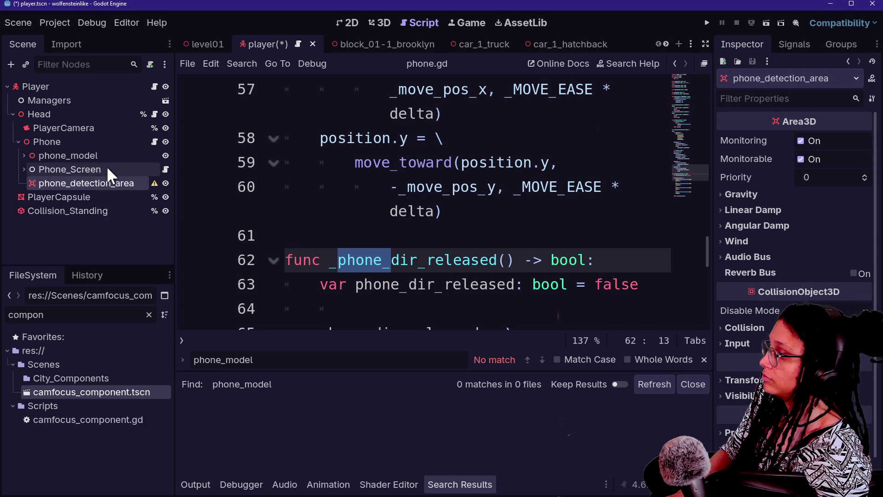
click(107, 183)
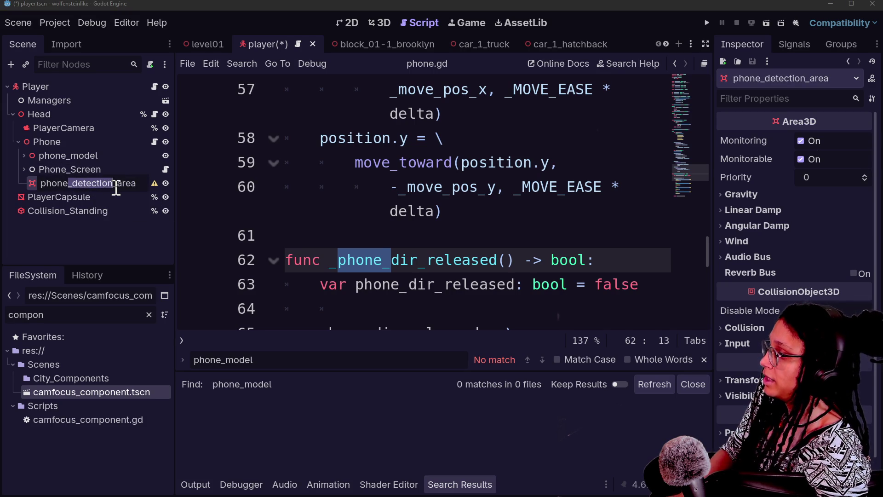
key(BackSpace)
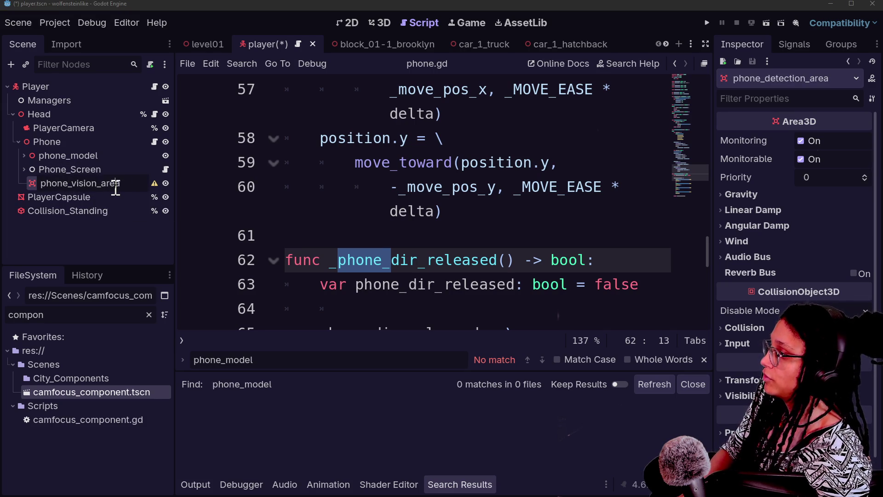
key(Return)
right_click(108, 182)
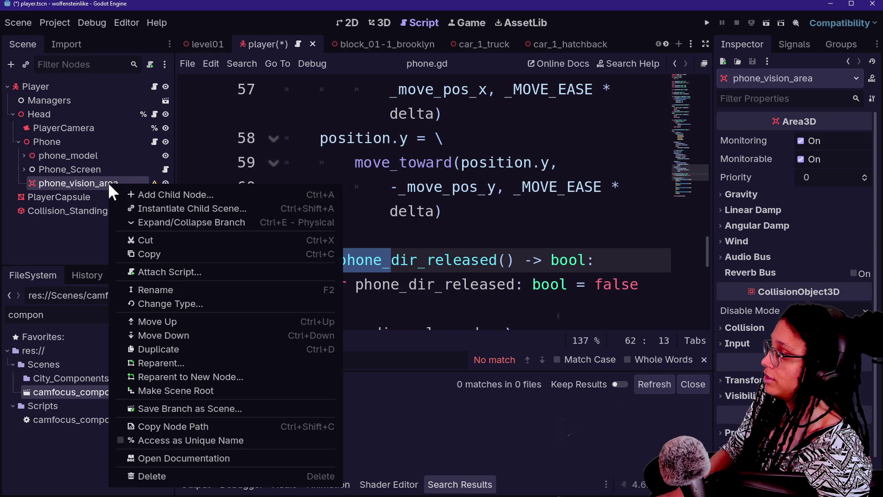
Create a CollisionShape3D child named phone_vision_collision and switch to the 3D view
click(152, 199)
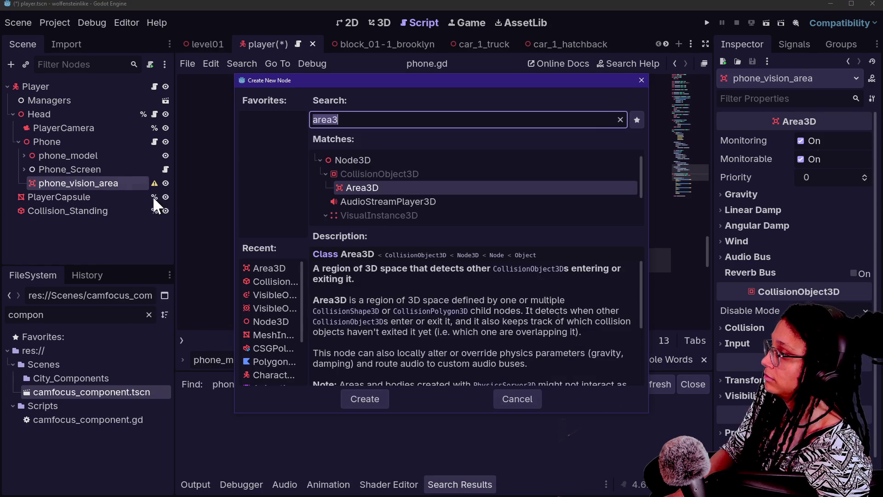
text(coll)
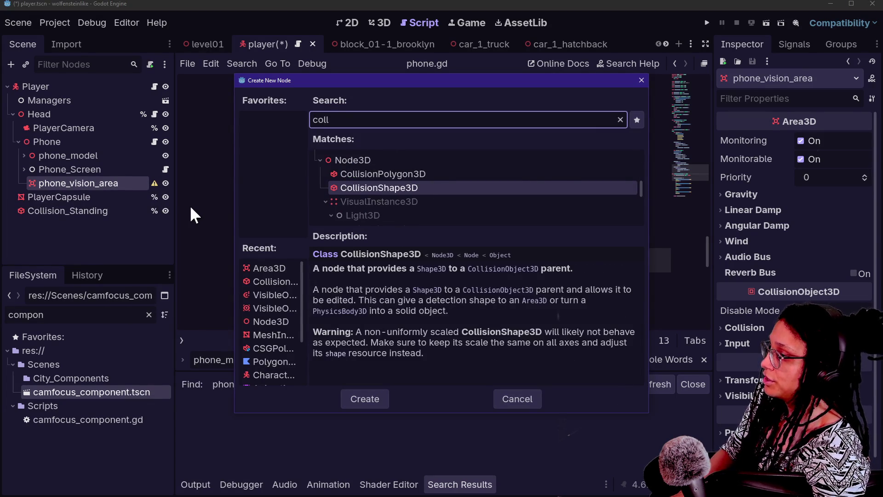
key(Return)
double_click(115, 197)
text(phone_vision_coll)
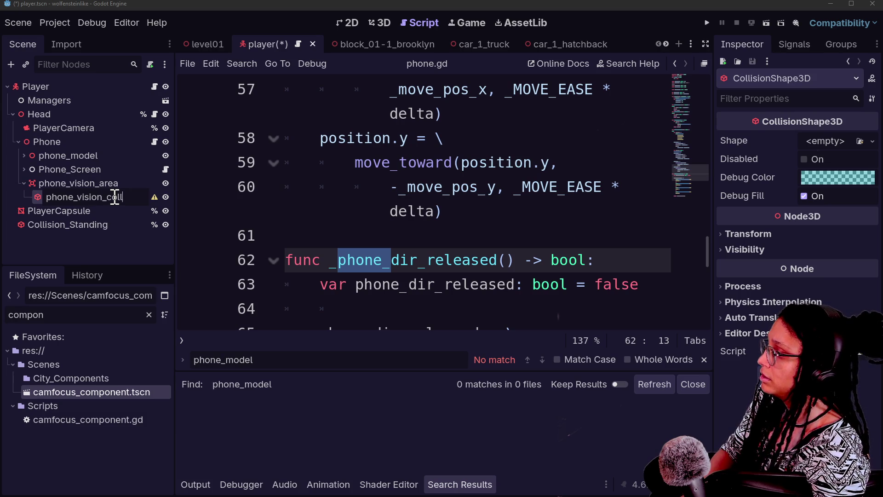
text(ision)
key(Return)
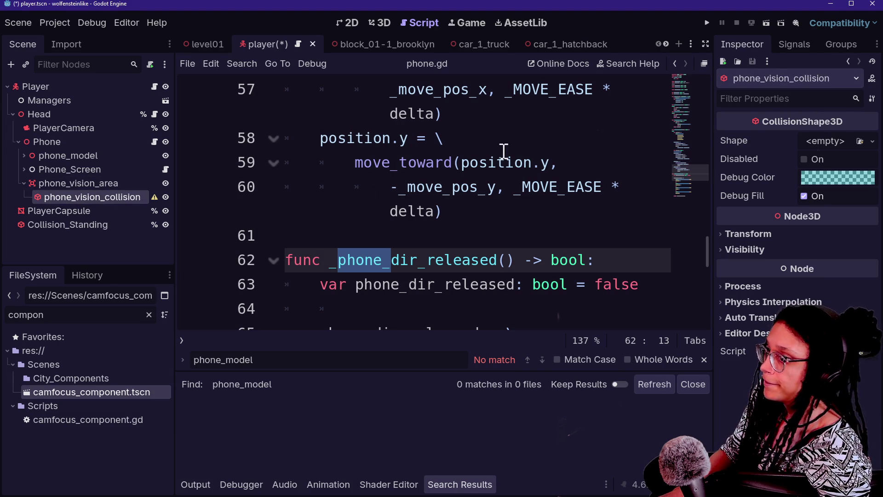
click(384, 23)
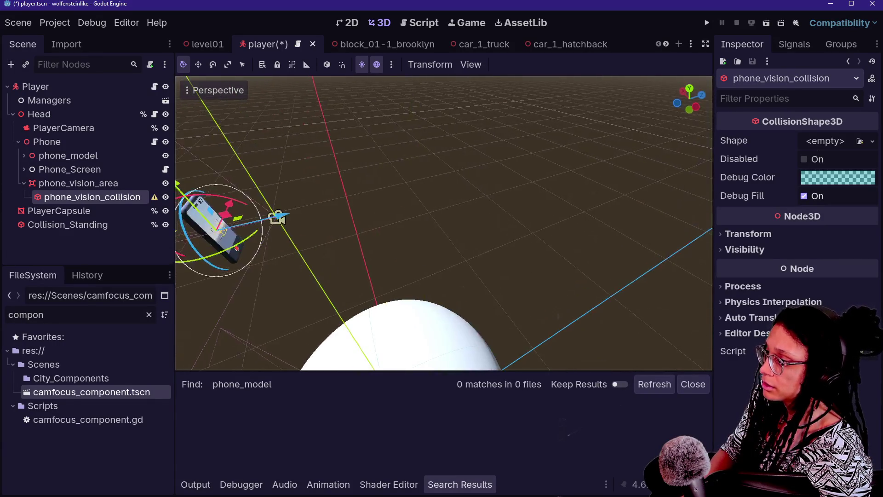
click(814, 133)
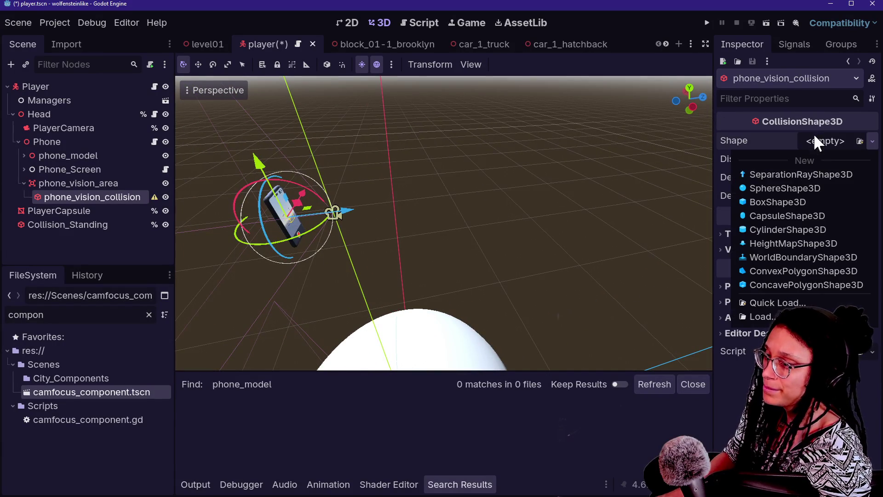
Assign a new BoxShape3D and shrink its depth to about 0.48 m, viewed from the right
click(800, 199)
key(f)
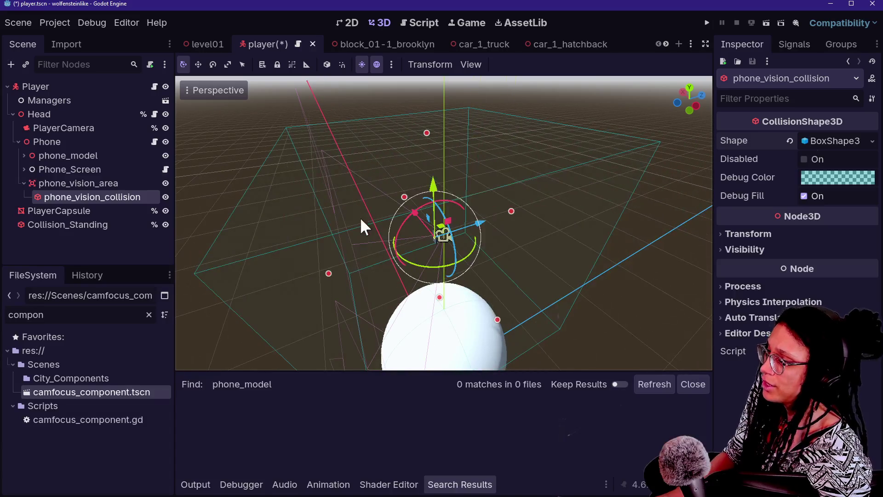
mouse_move(337, 263)
mouse_down()
mouse_move(393, 264)
mouse_move(449, 245)
mouse_move(402, 298)
mouse_up()
drag(461, 256, 493, 260)
click(686, 102)
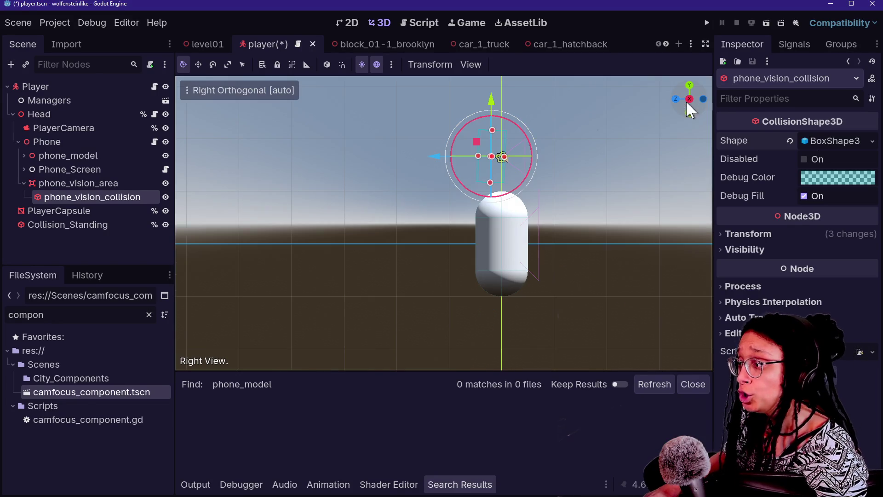
click(210, 88)
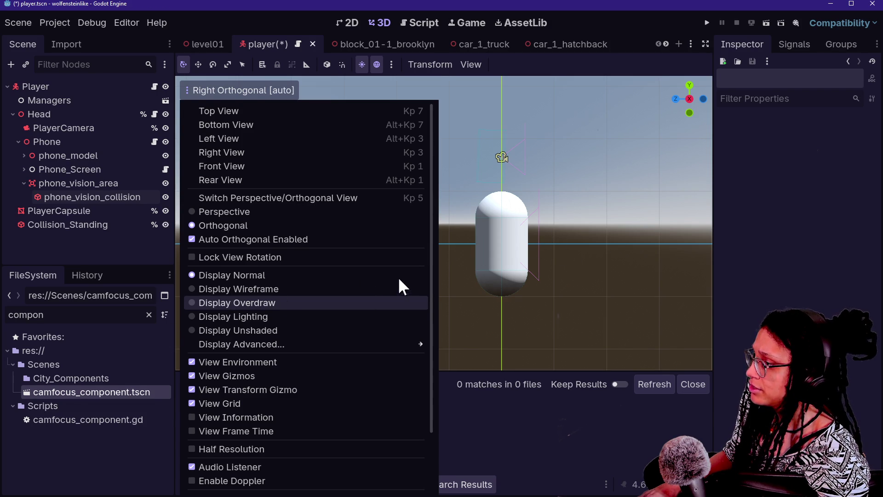
Switch to overdraw display, select phone_vision_collision and reset its position to zero
click(399, 303)
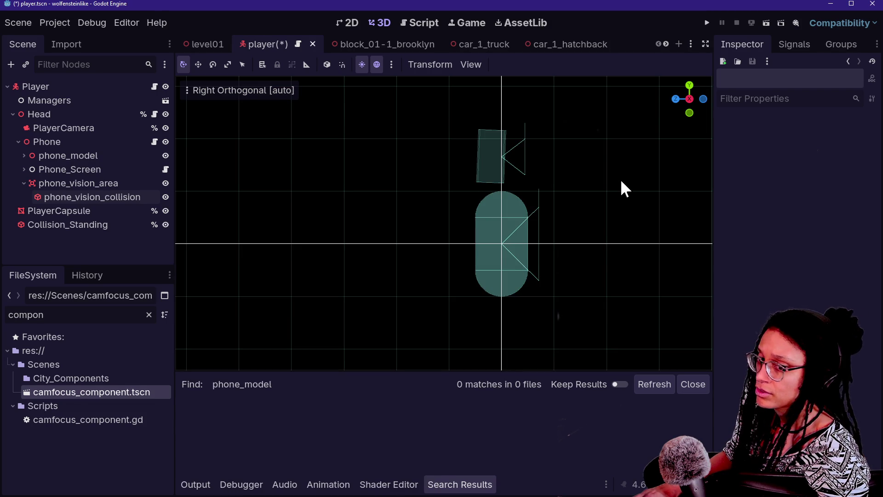
scroll(607, 189, up, 10)
scroll(492, 192, up, 4)
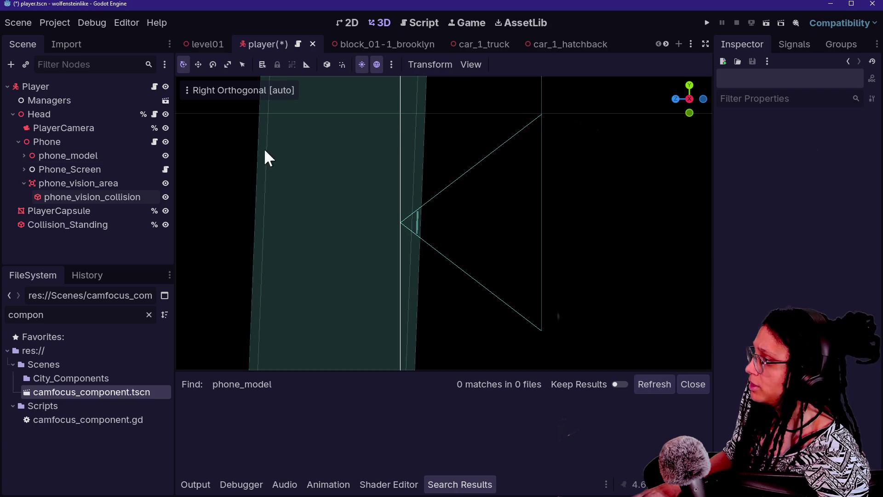
click(137, 198)
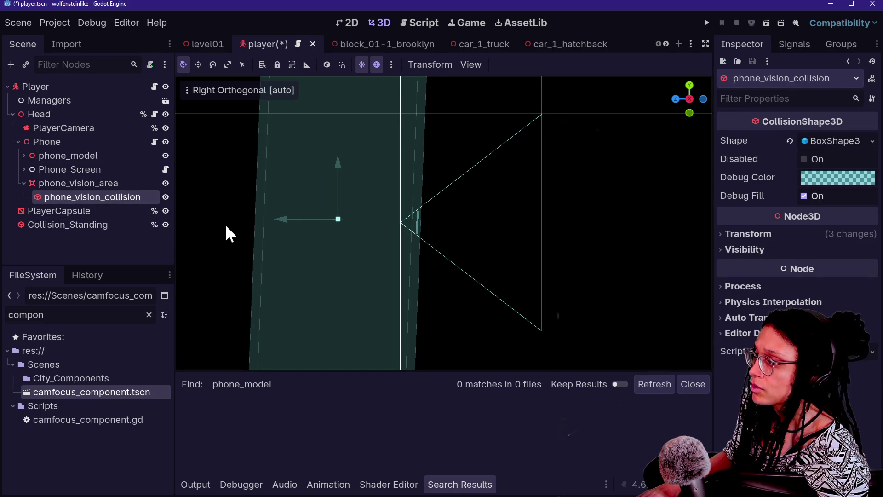
click(769, 228)
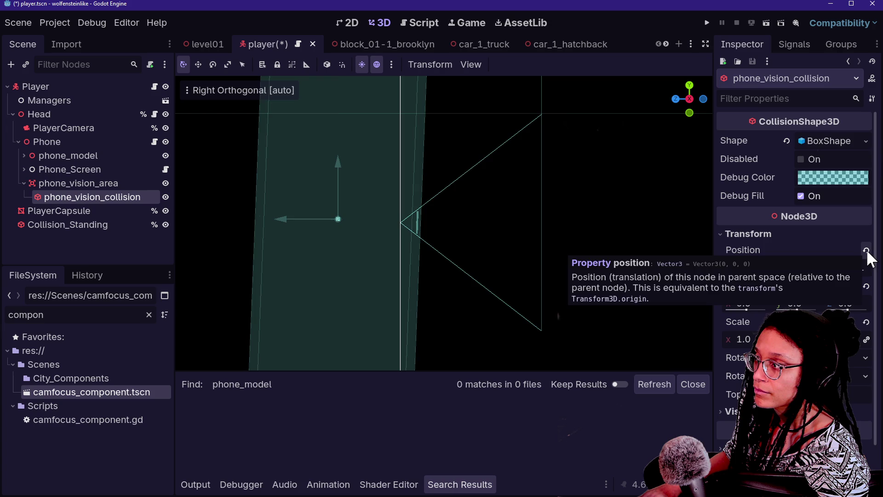
click(866, 251)
click(810, 138)
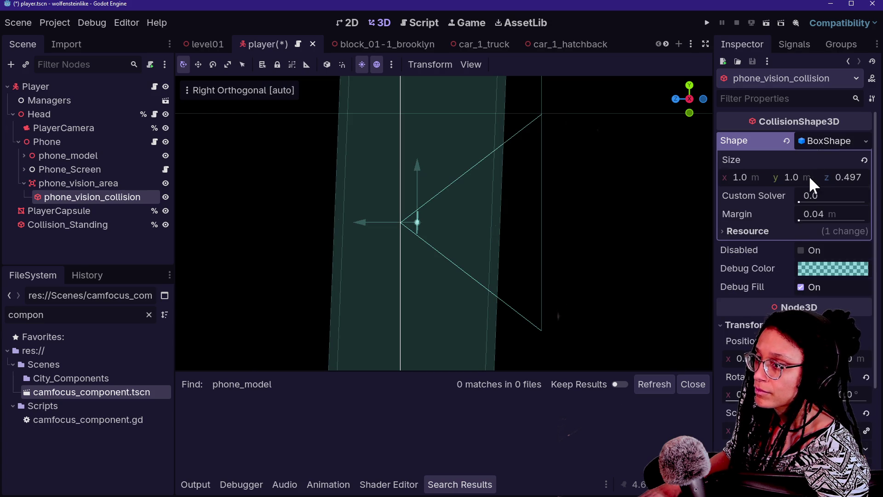
drag(788, 176, 801, 175)
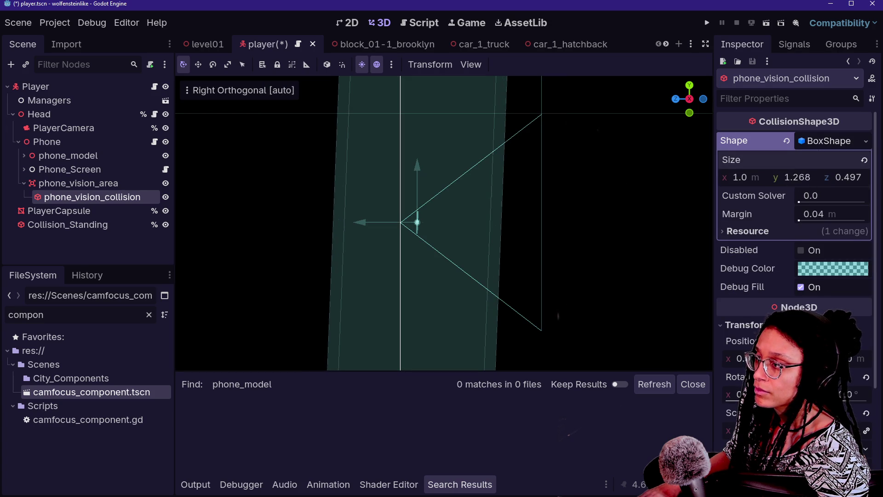
key(ctrl+z)
mouse_move(856, 359)
mouse_down()
mouse_move(869, 358)
mouse_move(842, 358)
mouse_up()
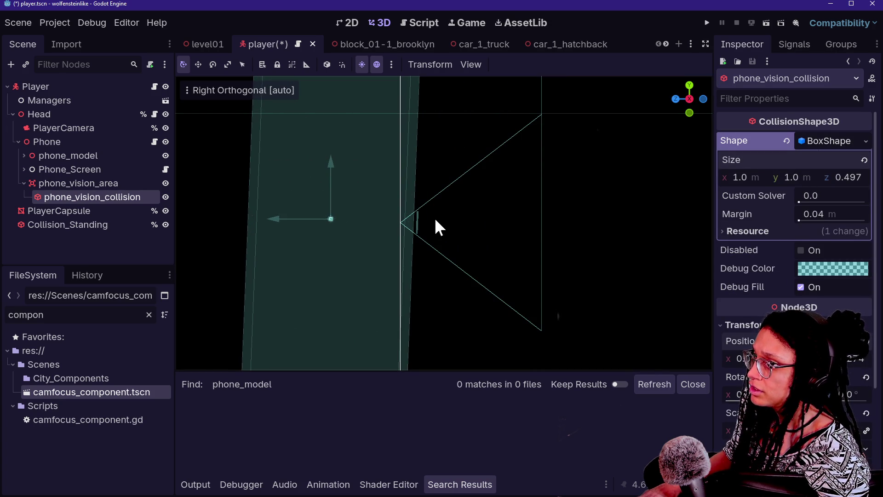
scroll(438, 229, up, 10)
mouse_move(856, 359)
mouse_down()
mouse_move(874, 358)
mouse_move(863, 359)
mouse_up()
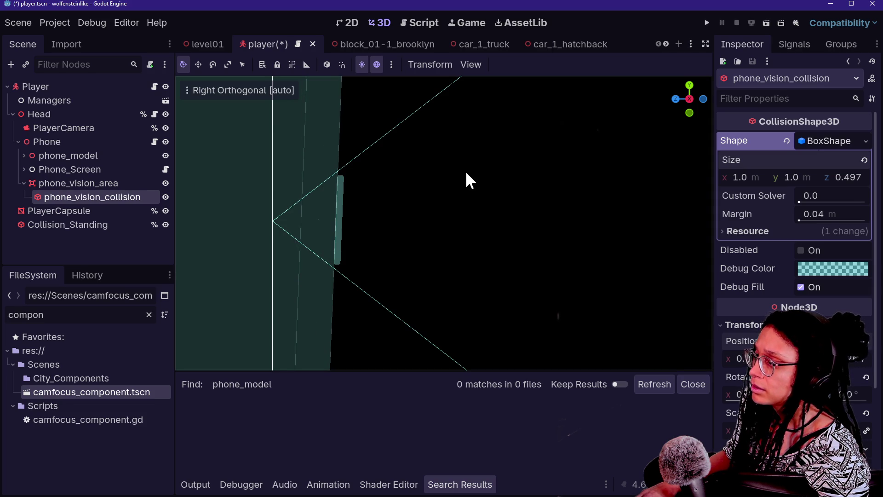
Stretch the box's Size z to 6.097 m and move it forward ahead of the phone
scroll(467, 180, down, 3)
scroll(465, 170, down, 6)
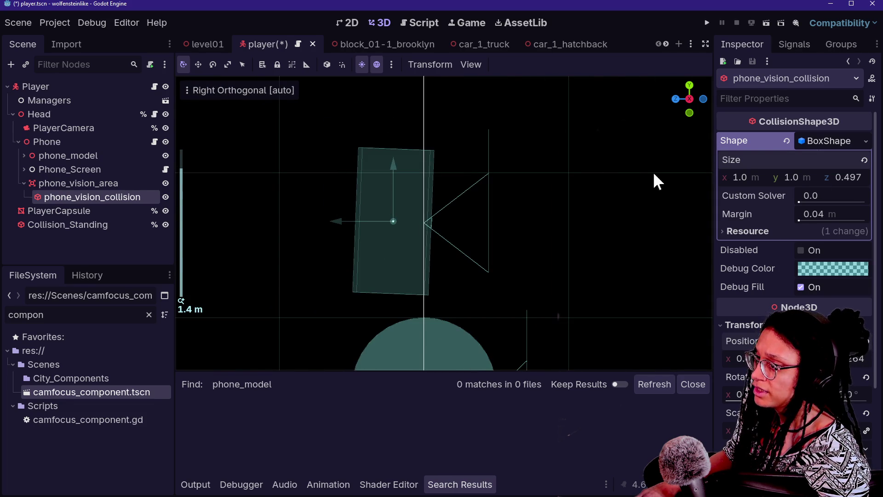
scroll(537, 223, down, 4)
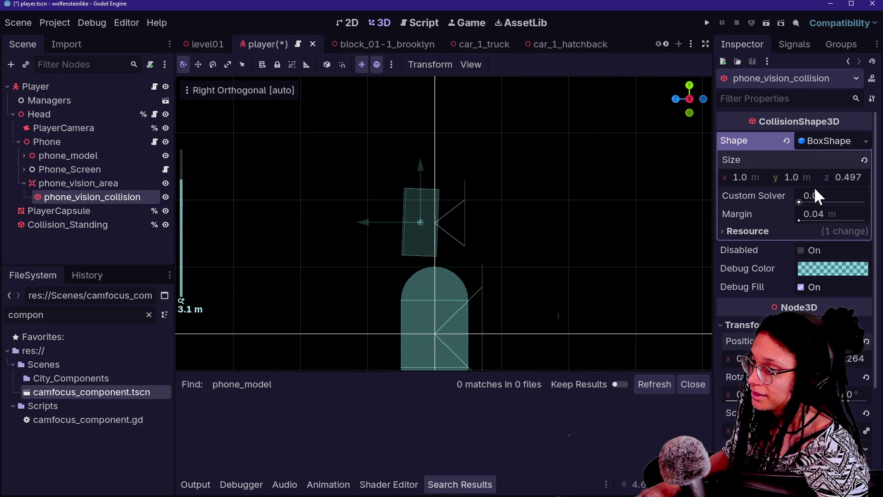
drag(830, 182, 870, 182)
scroll(291, 265, down, 3)
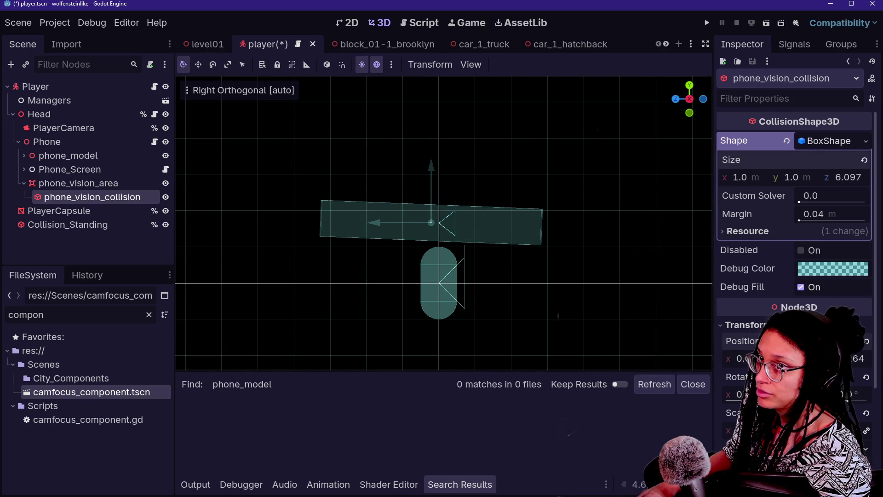
mouse_move(864, 364)
mouse_down()
mouse_move(878, 363)
mouse_move(810, 358)
mouse_up()
scroll(449, 185, up, 10)
scroll(450, 186, down, 5)
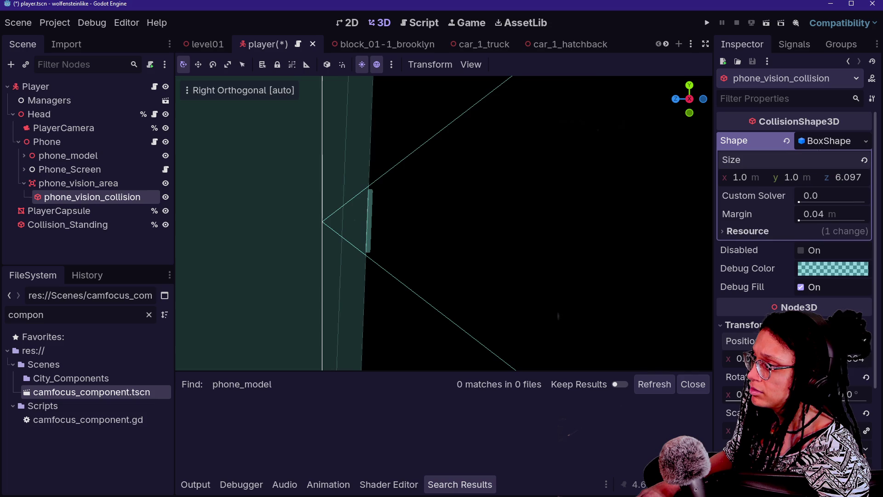
click(800, 268)
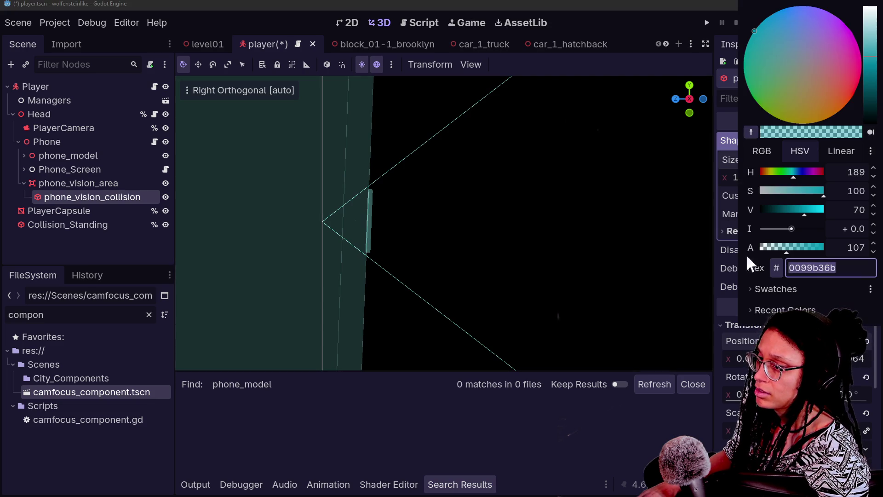
Set the vision box's debug colour to translucent red ff00006b and save the scene
drag(771, 173, 753, 169)
drag(790, 205, 827, 182)
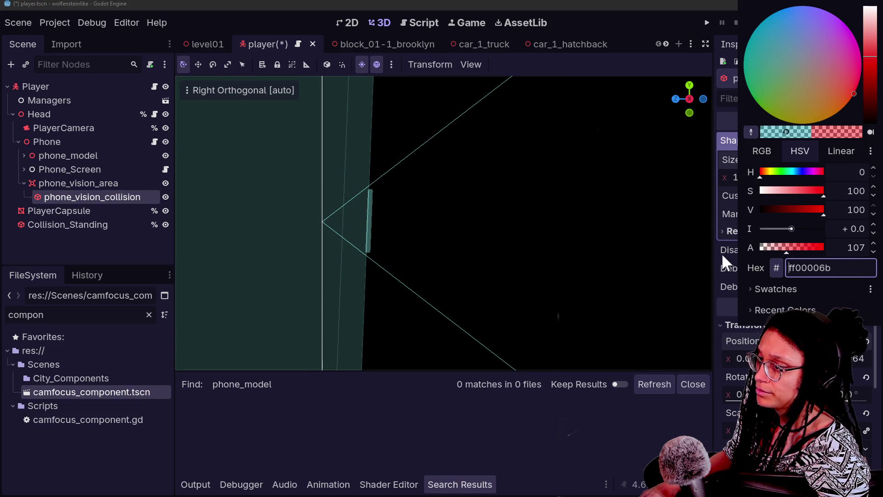
click(724, 252)
scroll(418, 226, up, 5)
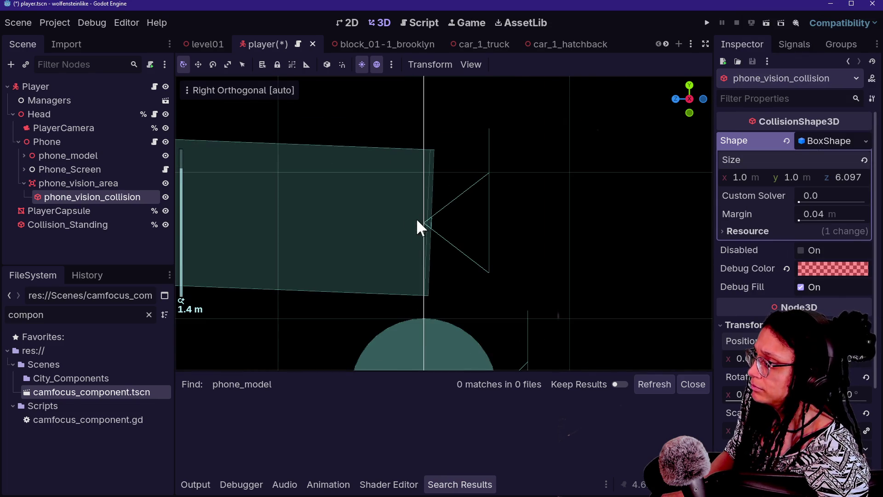
key(ctrl+s)
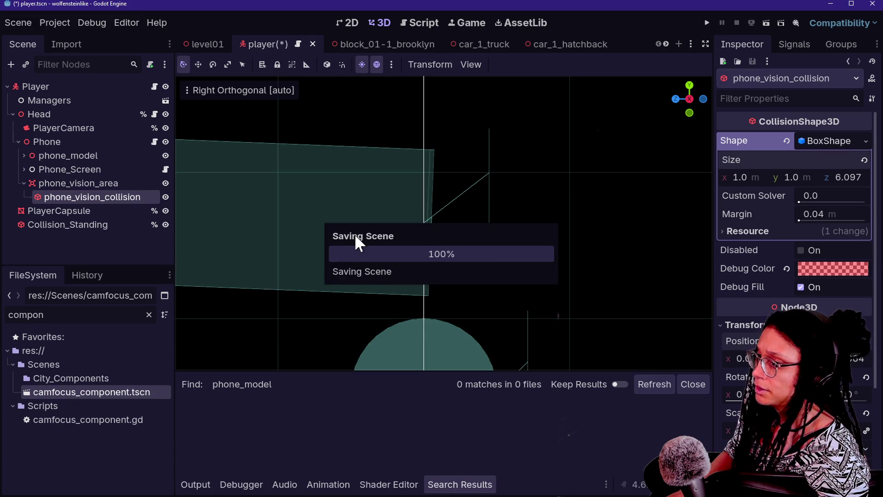
Enable Debug > Visible Collision Shapes for when the game runs
click(94, 22)
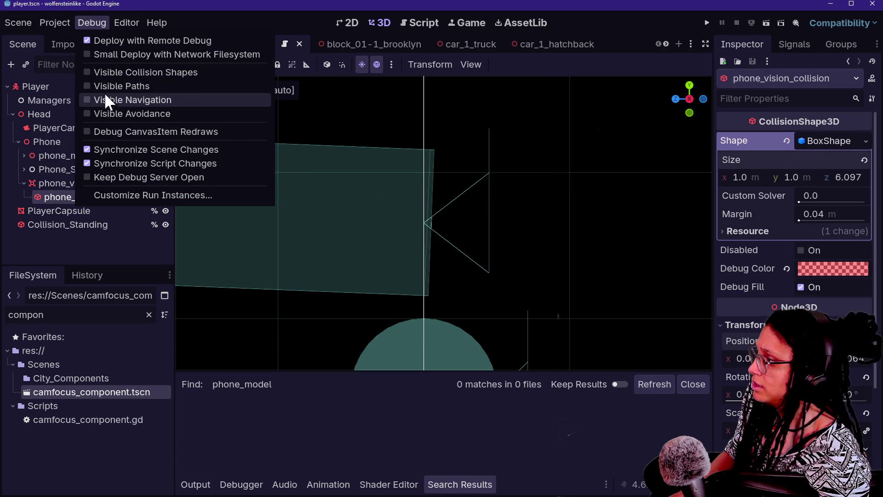
click(129, 72)
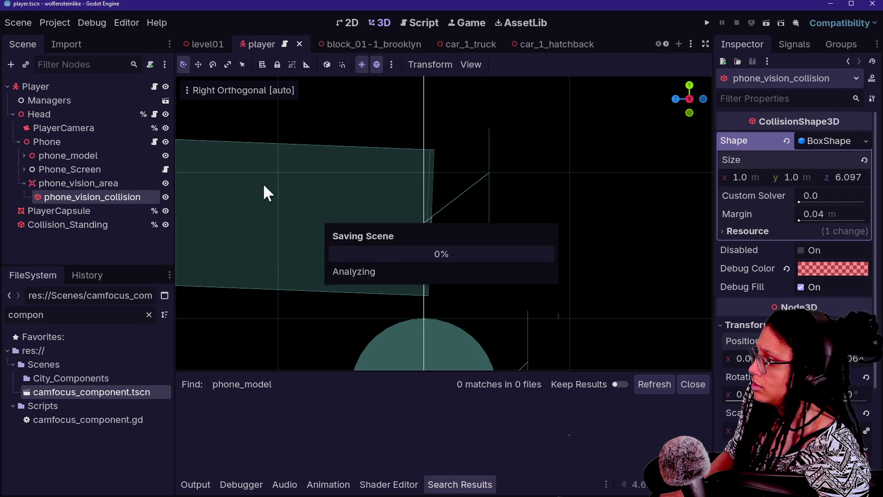
click(122, 180)
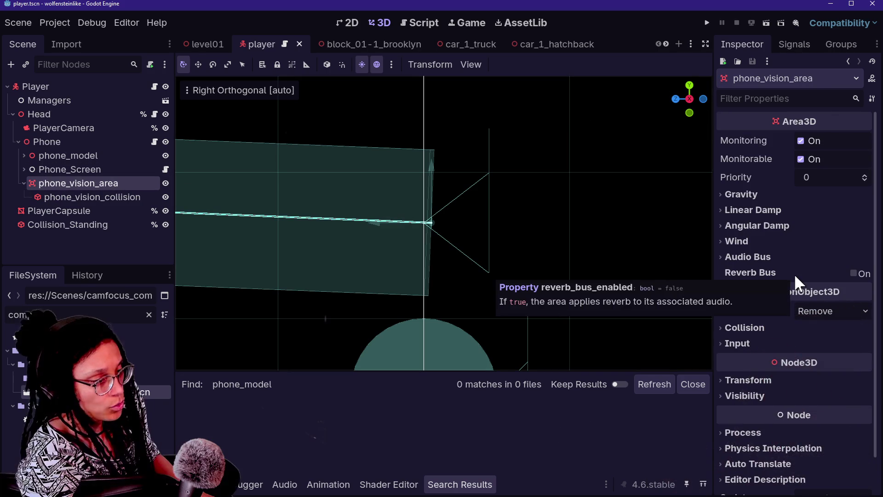
Remove phone_vision_area from layer 1, set its mask to layer 3 only, and save
click(746, 328)
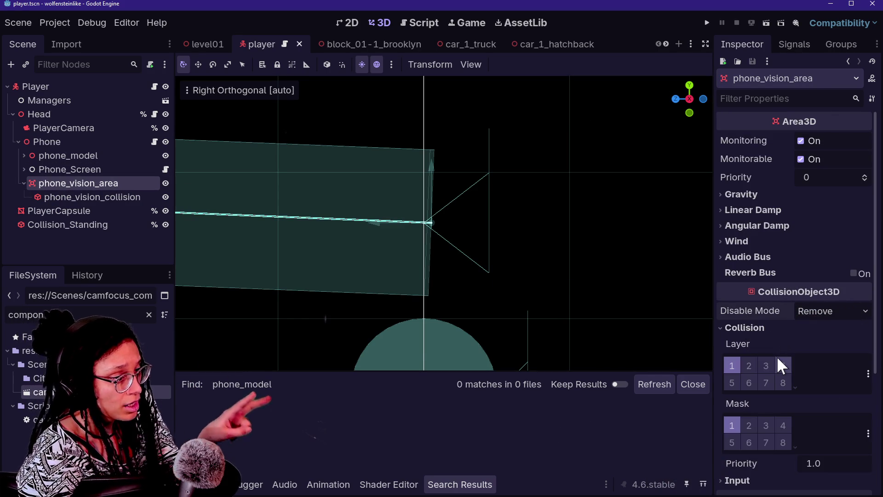
click(732, 365)
click(732, 426)
click(782, 426)
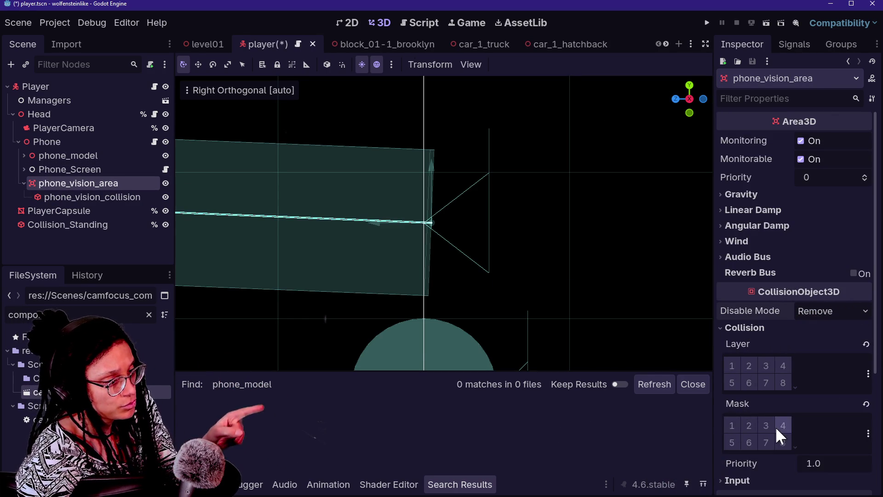
click(766, 426)
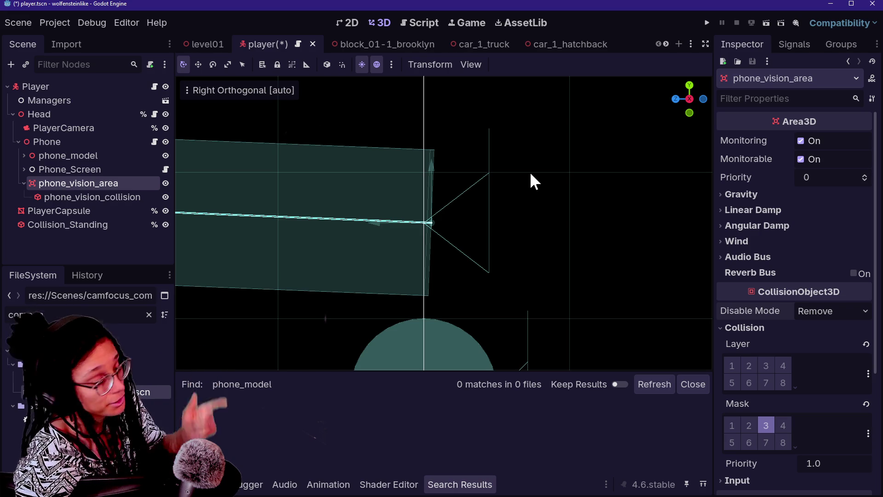
key(ctrl+s)
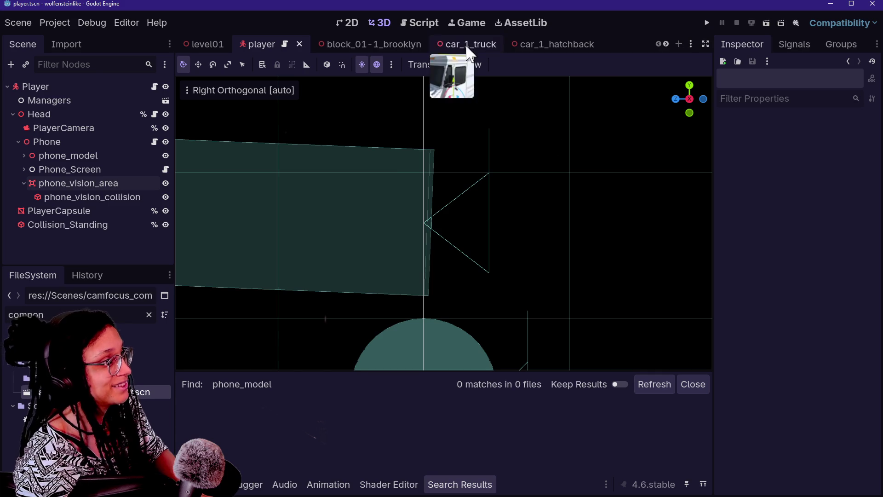
click(707, 23)
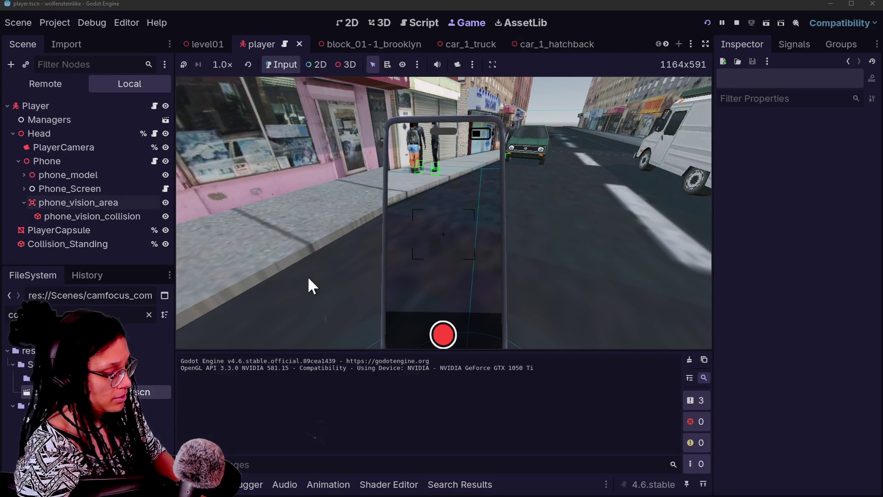
Look around in the running game, then select phone_vision_collision back in the 3D editor
click(307, 275)
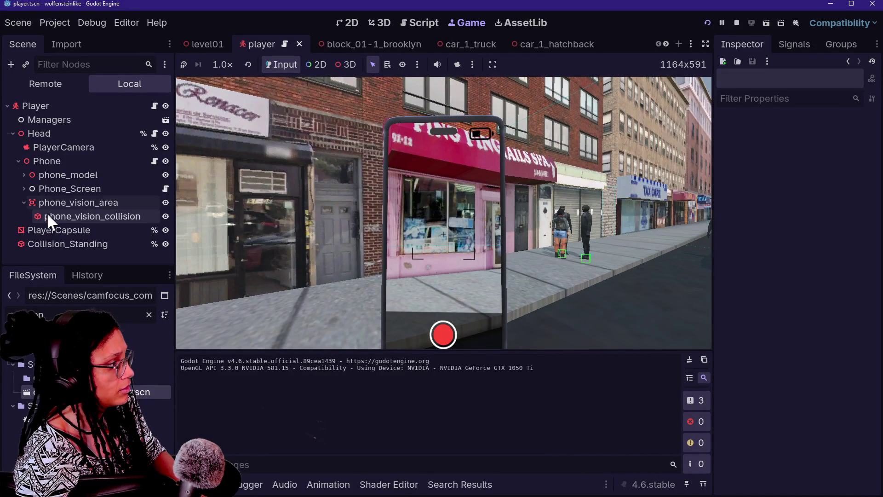
click(49, 216)
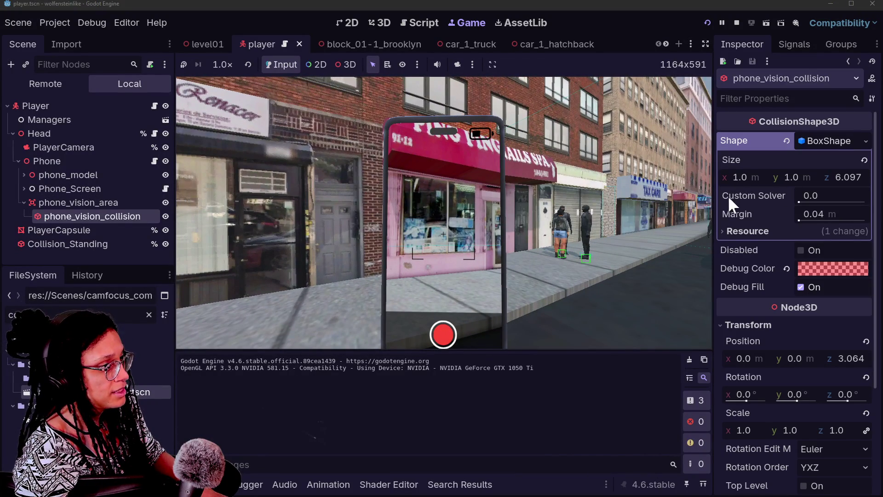
click(374, 22)
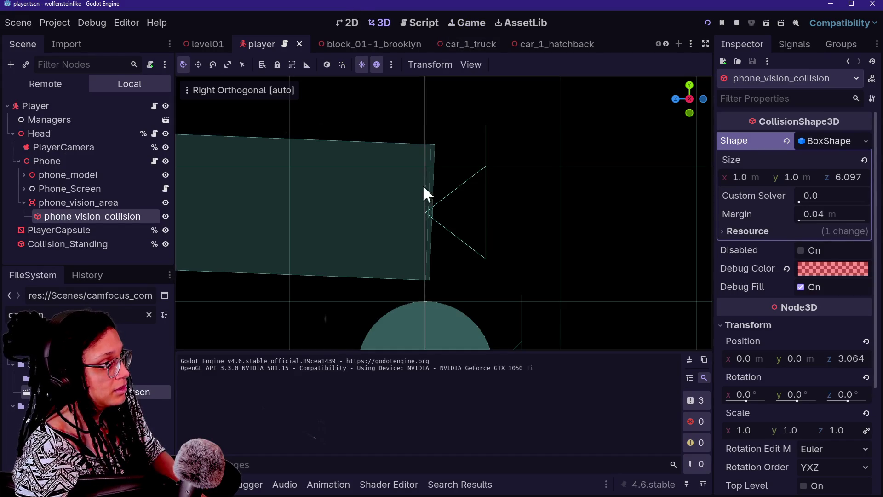
Make the box's debug colour fully opaque red (alpha 255) and save the scene
drag(679, 111, 556, 159)
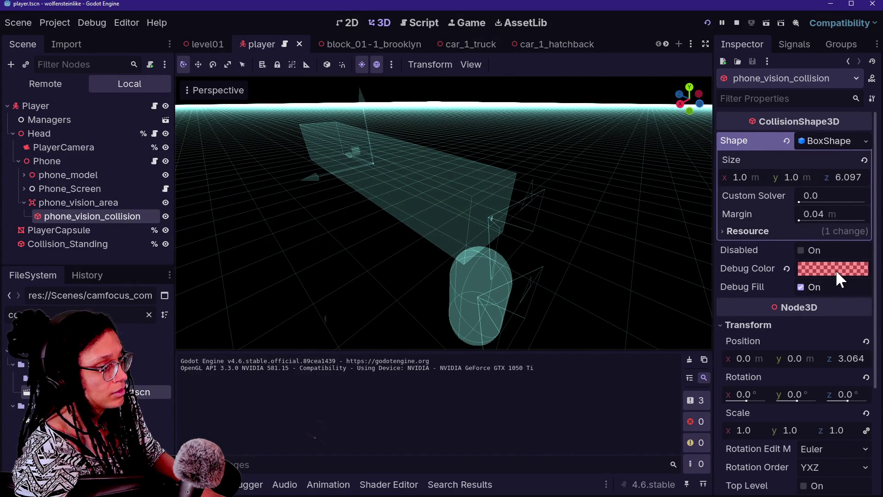
click(835, 269)
drag(786, 248, 862, 246)
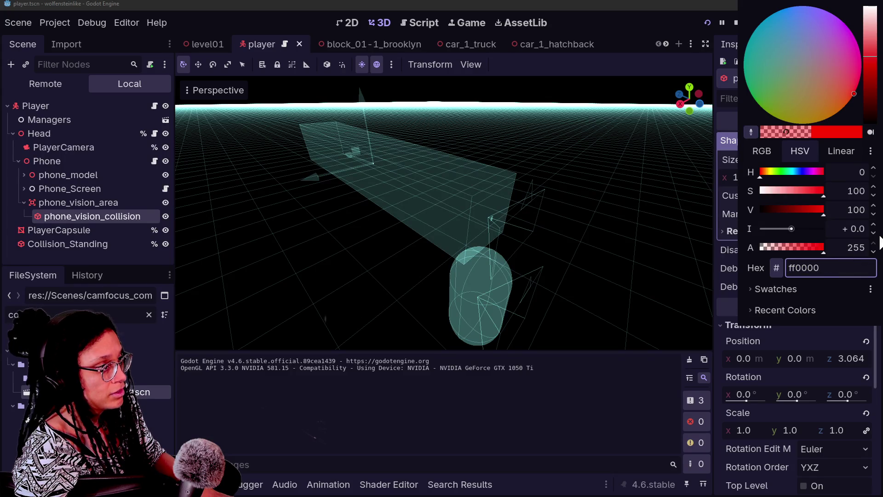
click(717, 244)
key(ctrl+s)
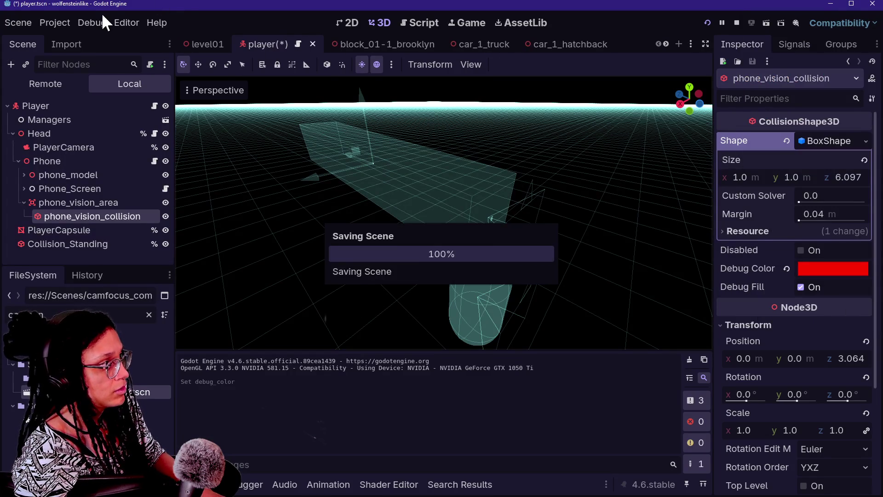
click(50, 23)
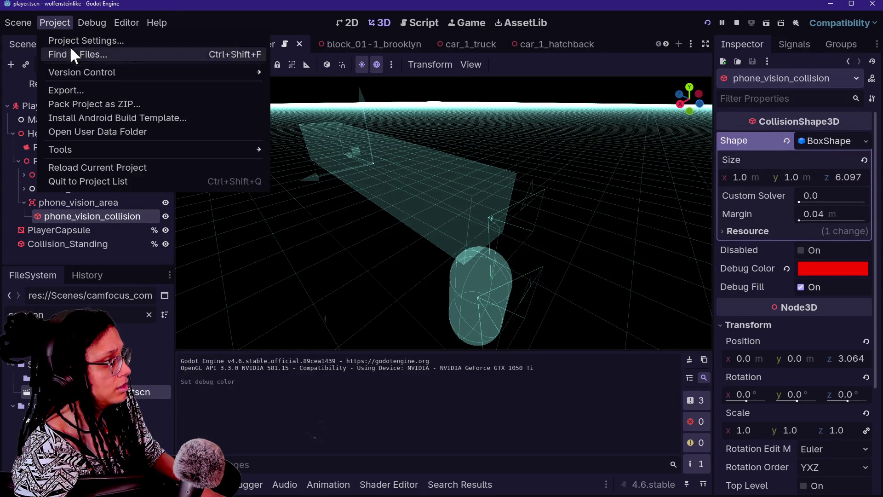
mouse_move(97, 27)
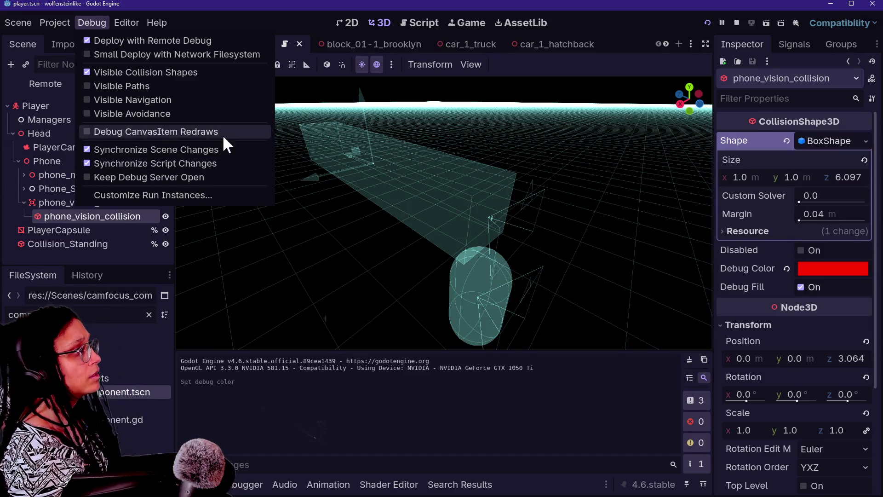
click(708, 25)
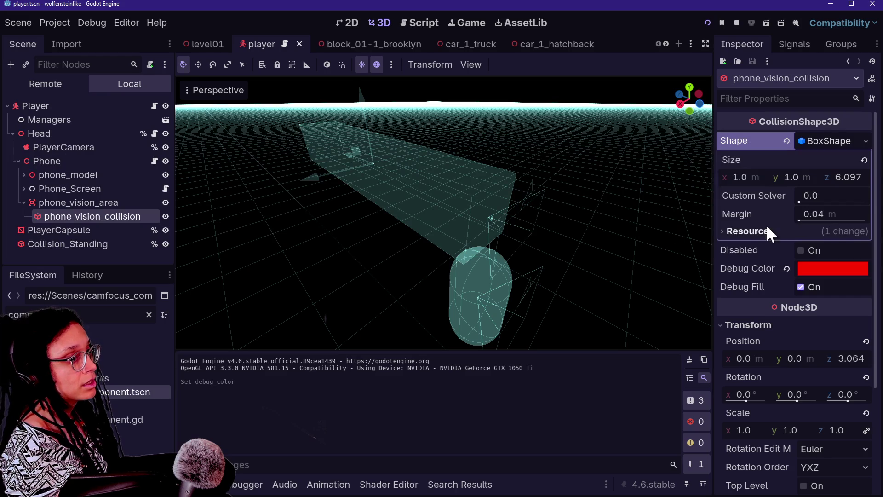
Raise the box's Size y to 4.976 m and run the game again
drag(733, 176, 786, 187)
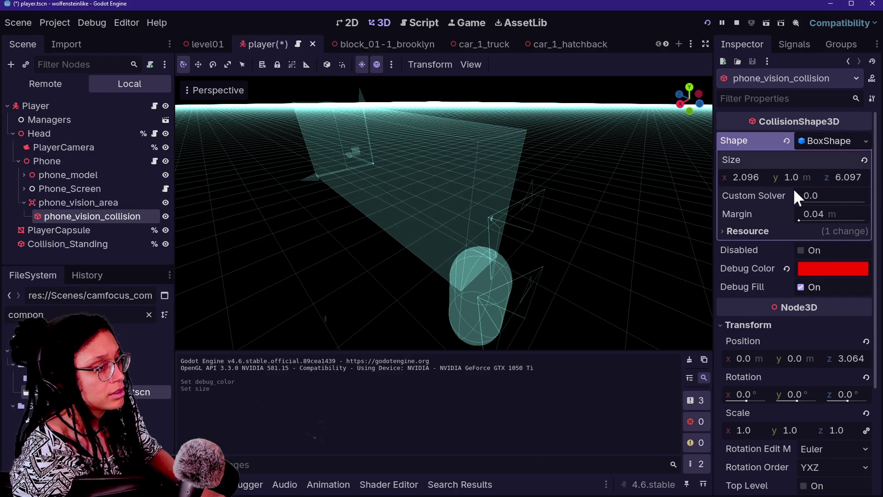
key(ctrl+z)
drag(852, 181, 865, 177)
key(ctrl+z)
drag(794, 176, 837, 176)
click(715, 20)
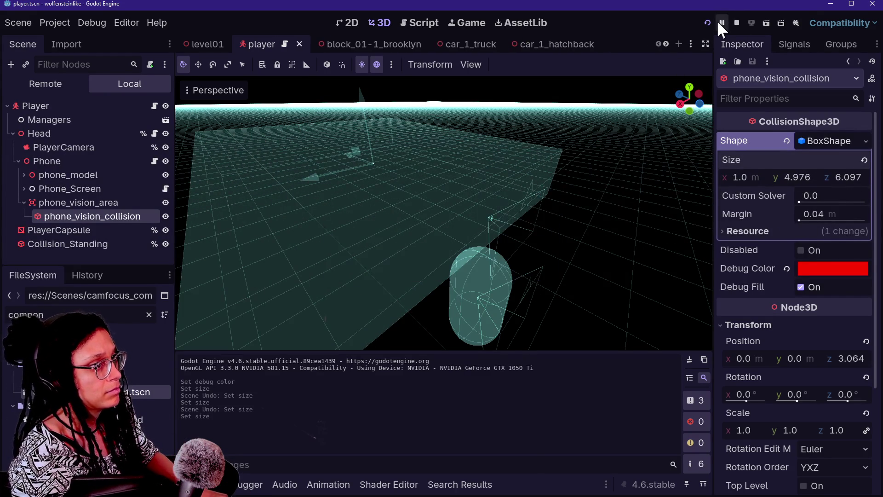
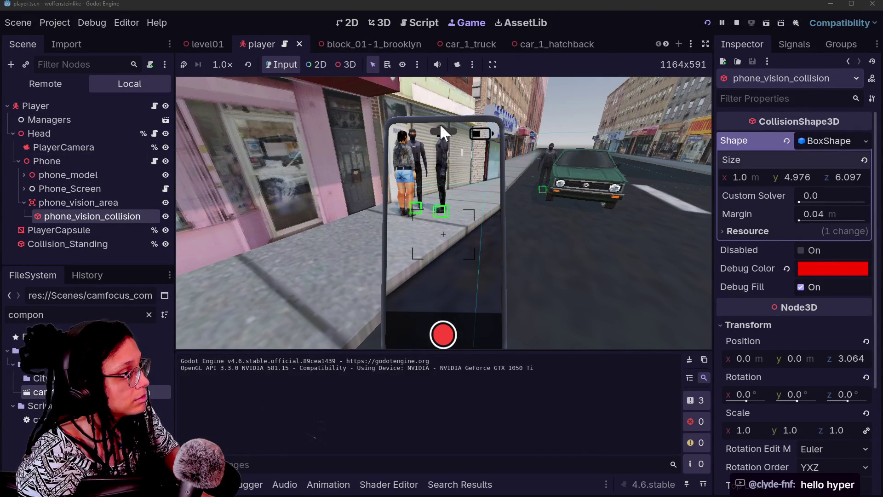
In the 3D view, reparent phone_vision_area under phone_model
click(381, 23)
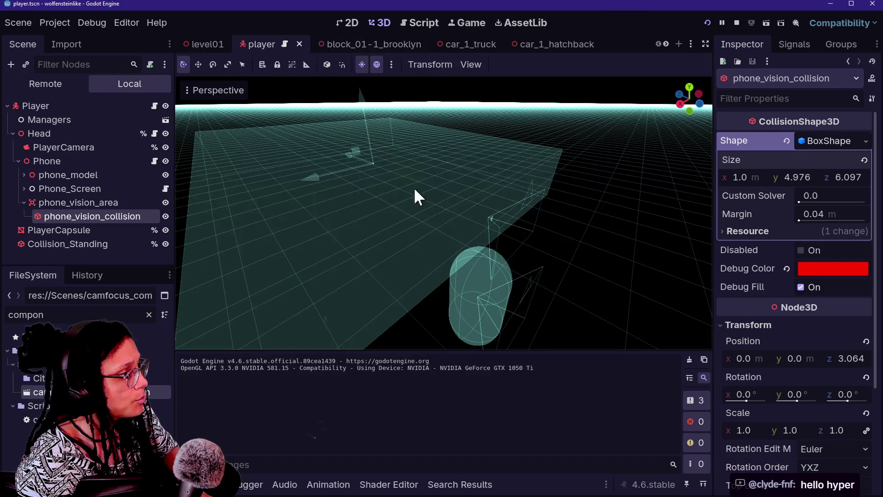
key(w)
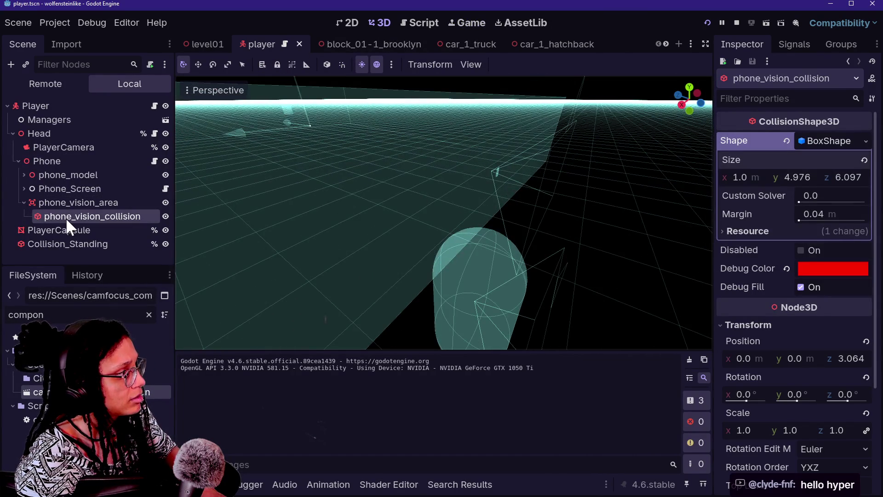
drag(53, 202, 60, 173)
Run the game, look left and right along the storefronts, and show the Remote scene tree
click(723, 23)
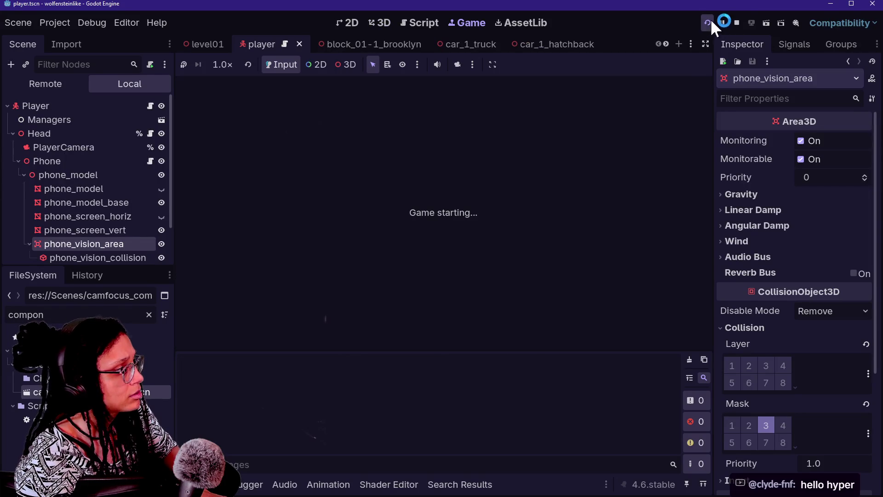
key(Left)
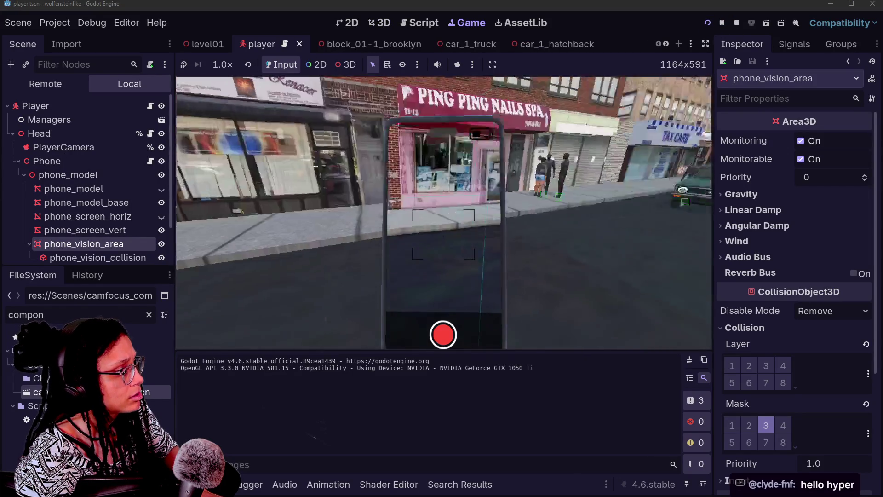
key(Right)
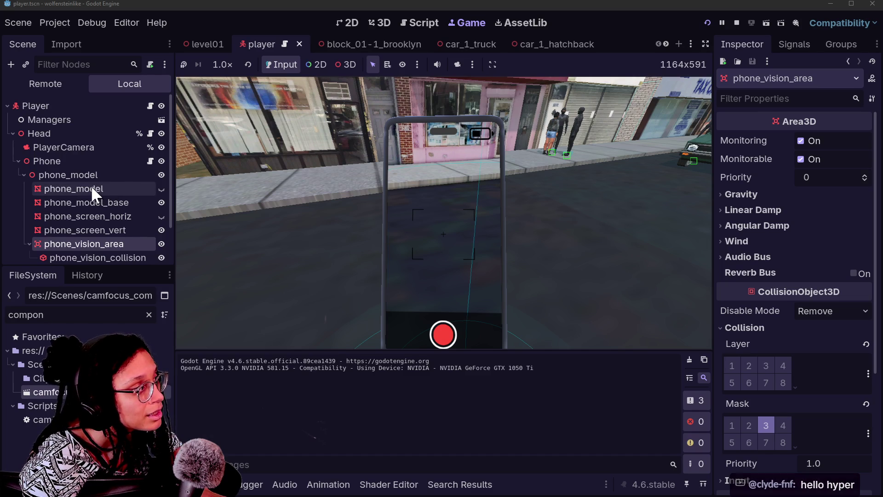
scroll(92, 186, down, 3)
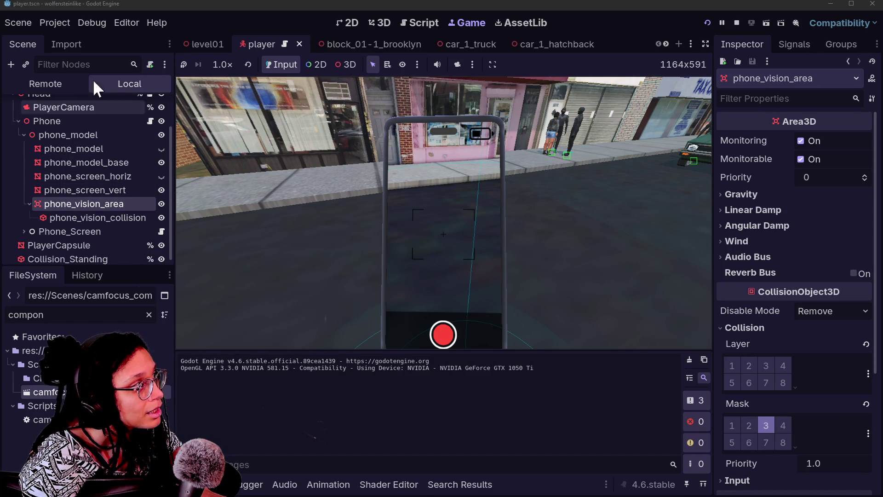
click(56, 82)
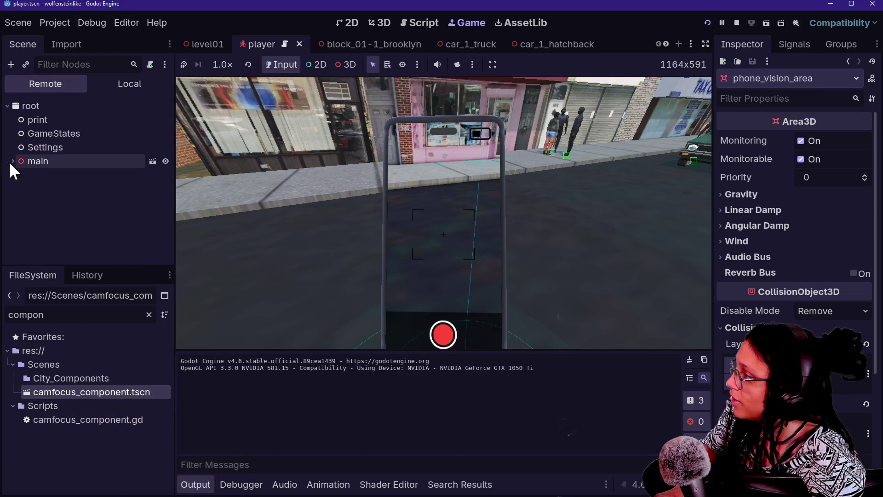
Expand main > Player > Head > Phone in the live Remote tree
click(13, 161)
scroll(42, 202, down, 1)
click(23, 183)
click(18, 183)
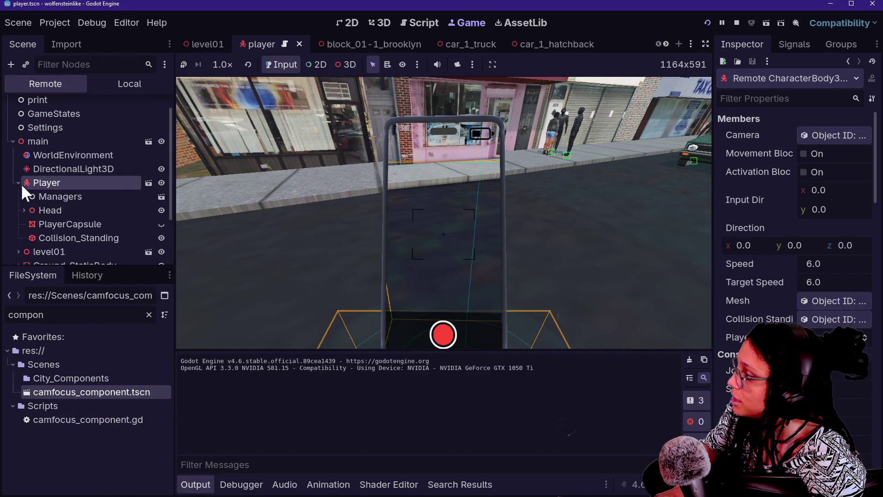
click(24, 210)
click(30, 238)
scroll(29, 236, down, 3)
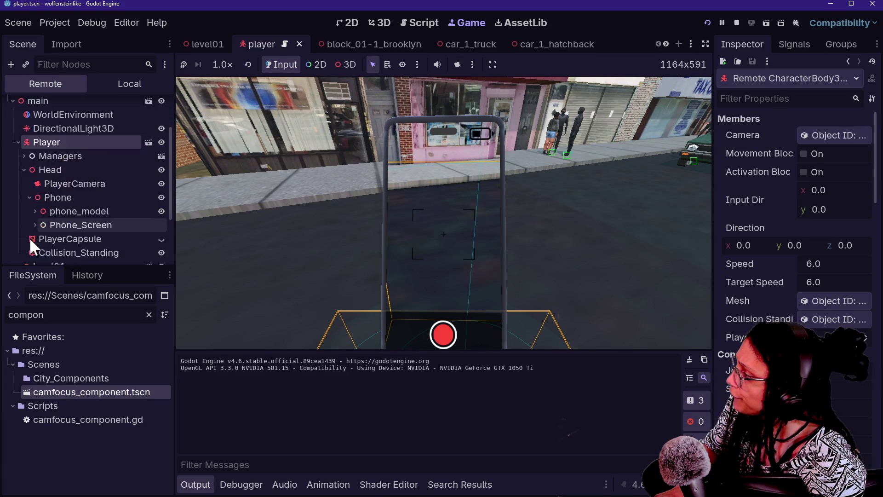
click(31, 215)
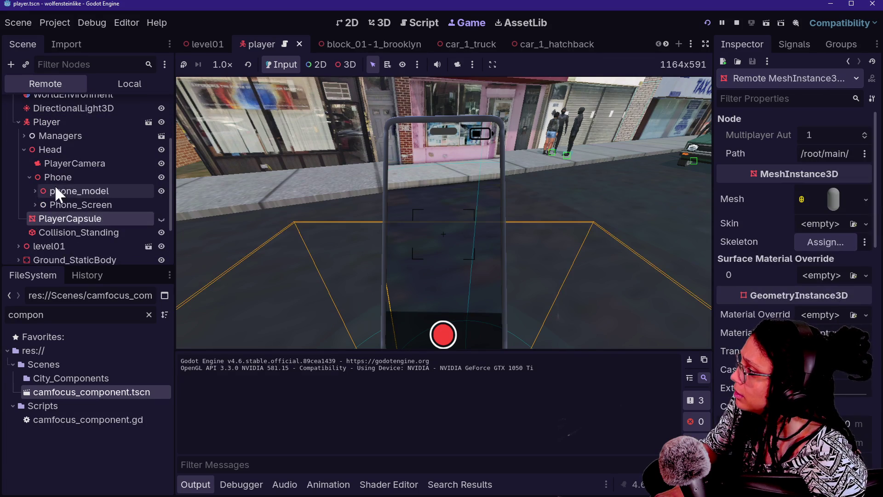
Inspect the live phone_vision_area properties, then walk the player down the street
click(34, 190)
scroll(59, 216, down, 3)
click(90, 175)
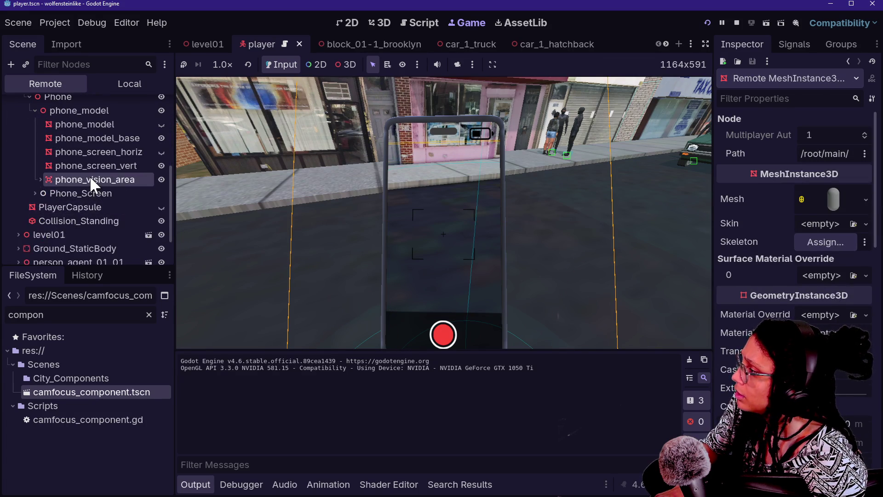
scroll(782, 386, down, 10)
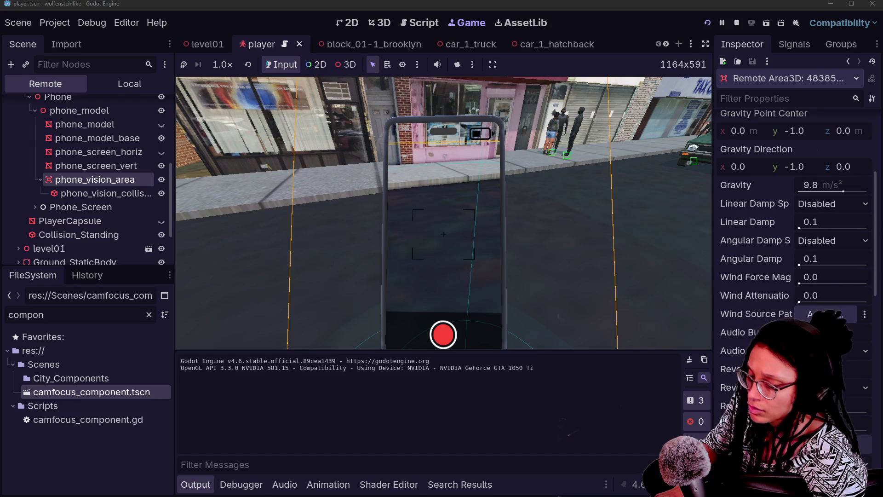
scroll(781, 385, down, 5)
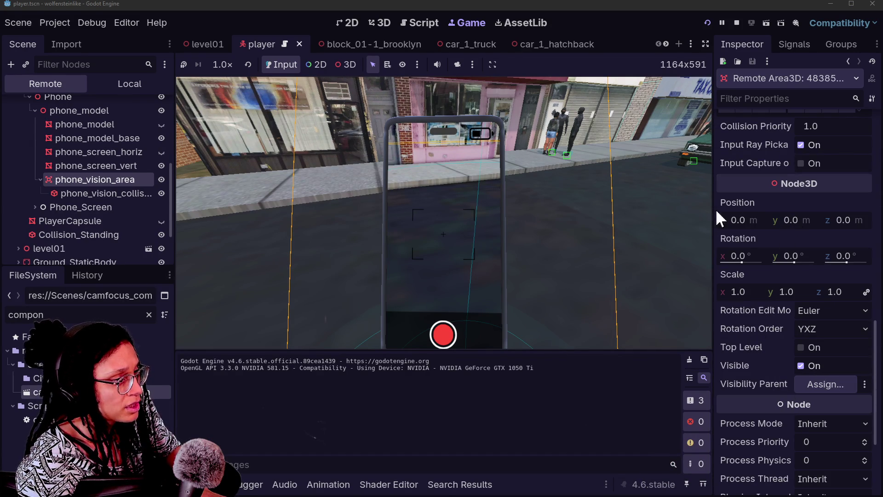
click(477, 170)
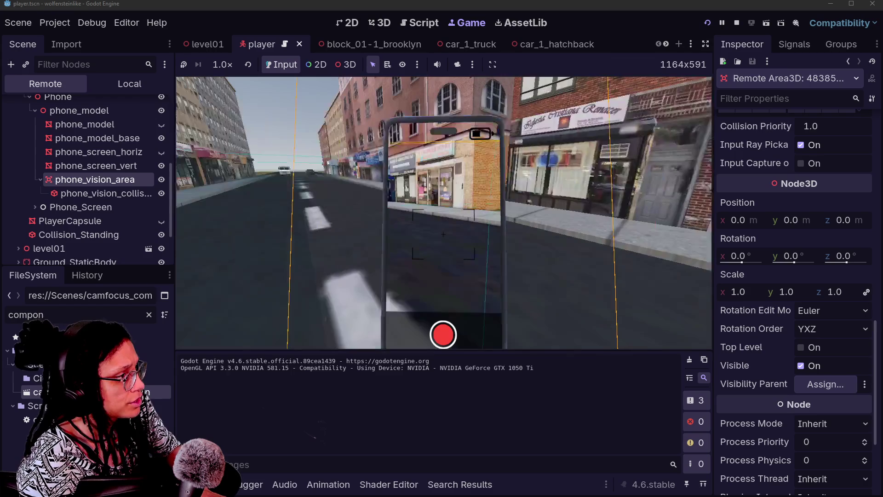
key(w)
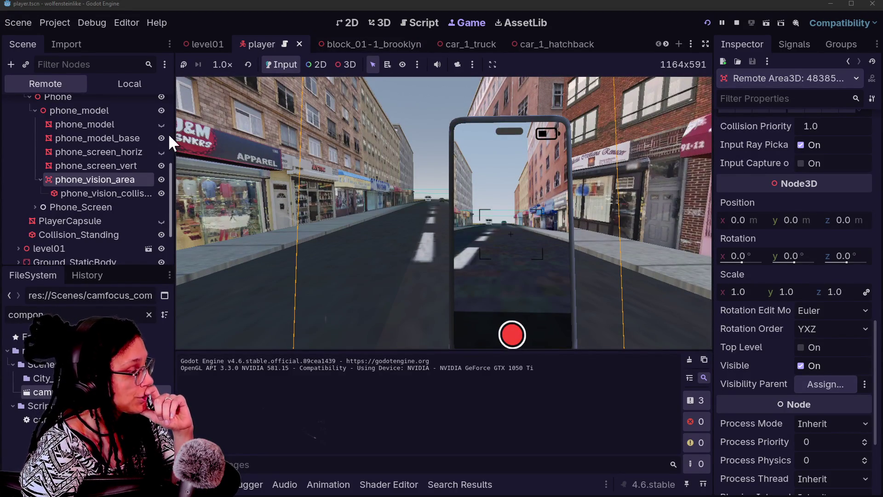
Check the live phone_vision_collision shape and Phone transform, then return to the 3D view
click(76, 192)
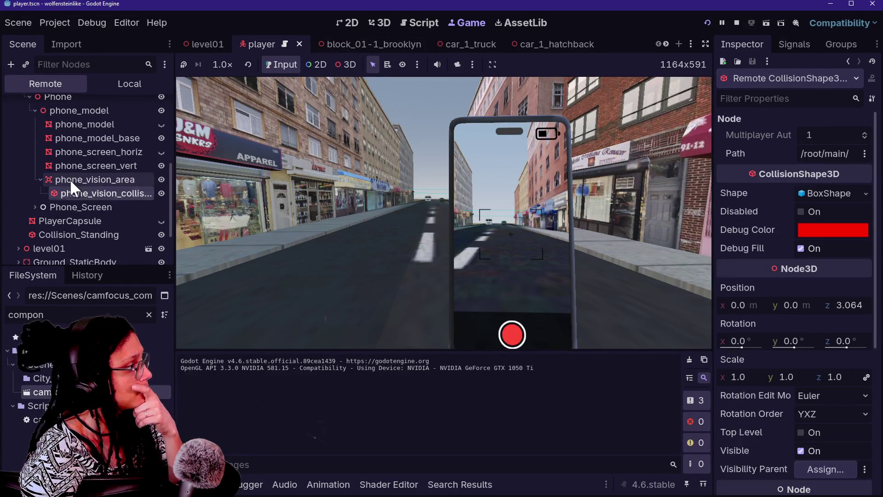
click(70, 179)
scroll(79, 175, up, 1)
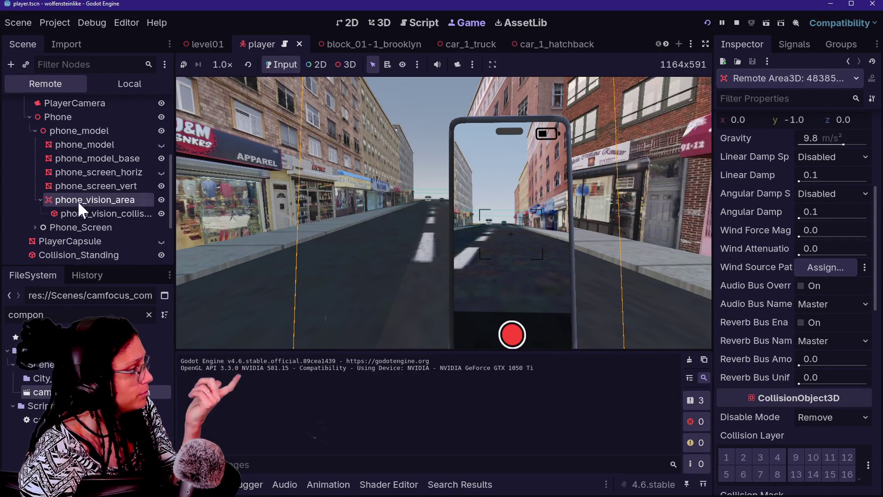
click(115, 118)
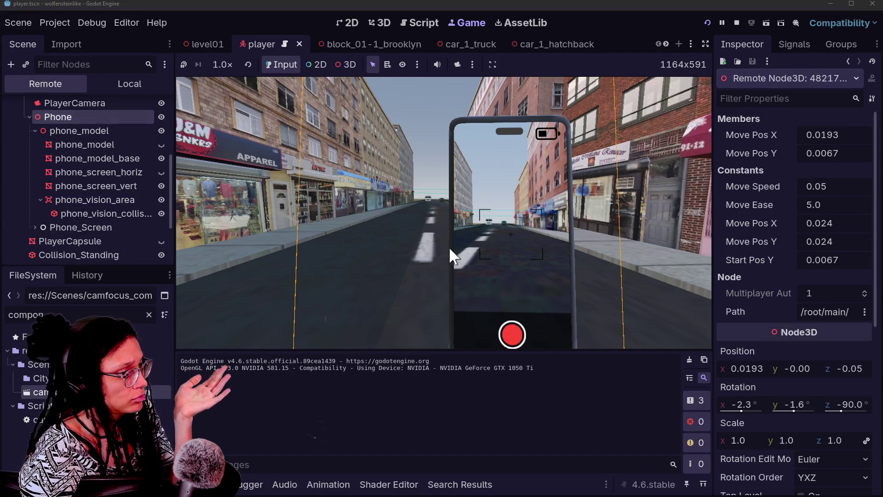
click(95, 199)
scroll(753, 364, down, 5)
scroll(751, 361, down, 5)
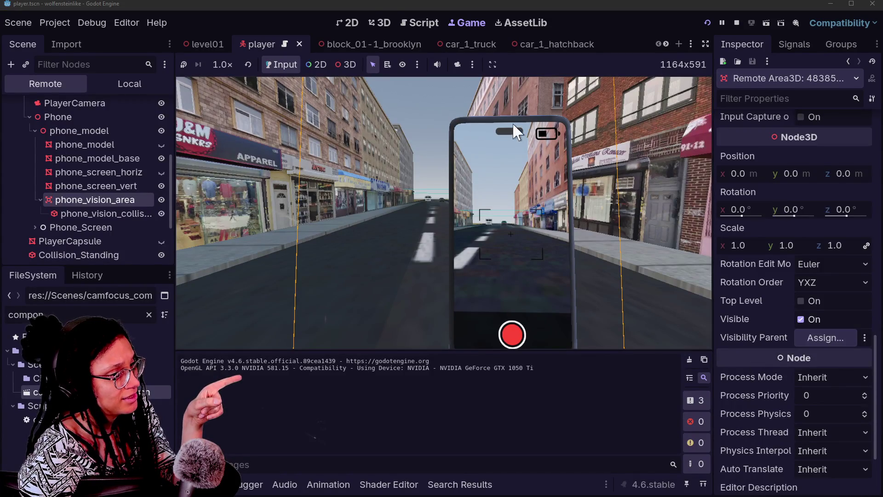
click(380, 23)
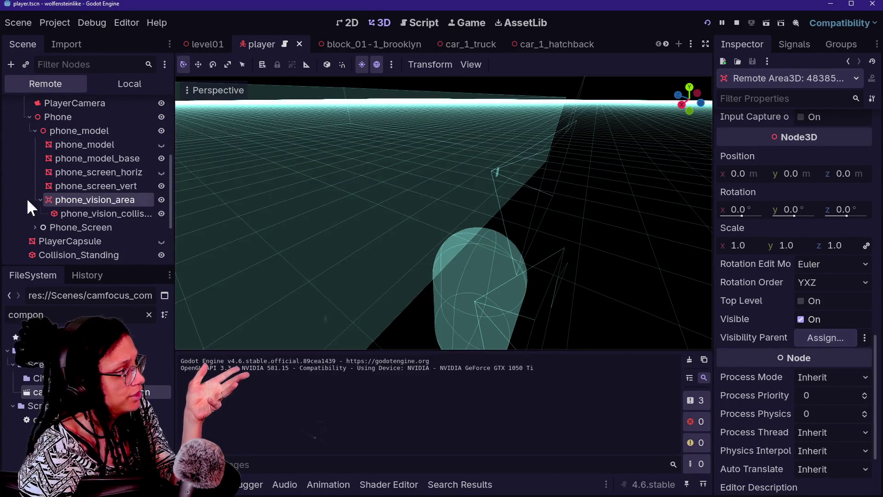
In the Local scene tree, reparent phone_vision_area directly under the Phone node
click(72, 184)
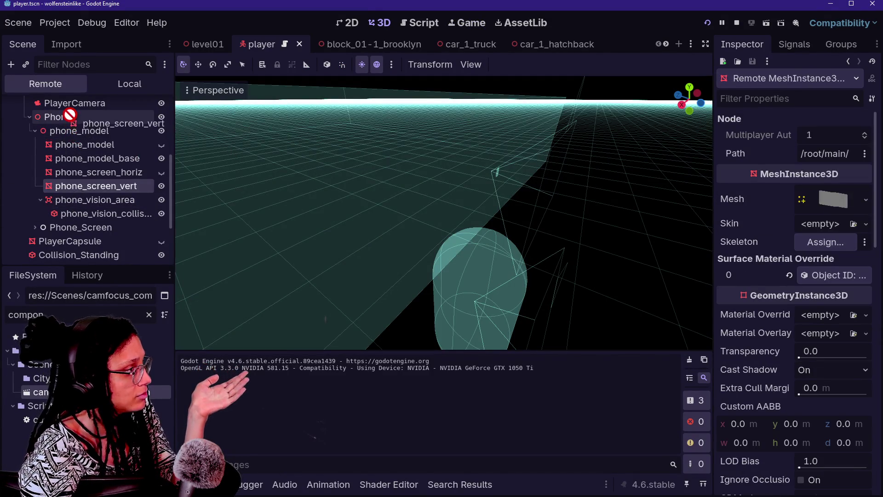
mouse_move(56, 199)
mouse_down()
mouse_move(69, 99)
mouse_move(63, 160)
mouse_move(64, 110)
mouse_up()
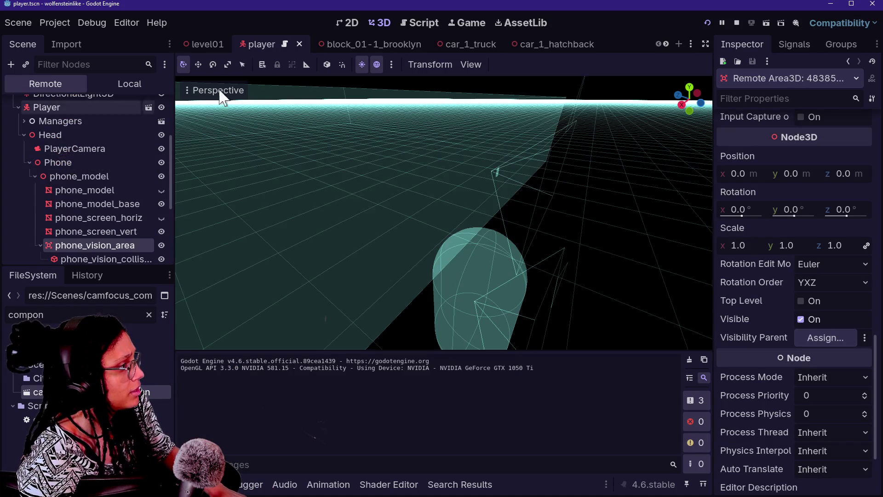
click(133, 87)
mouse_move(41, 245)
mouse_down()
mouse_move(73, 166)
mouse_move(136, 185)
mouse_up()
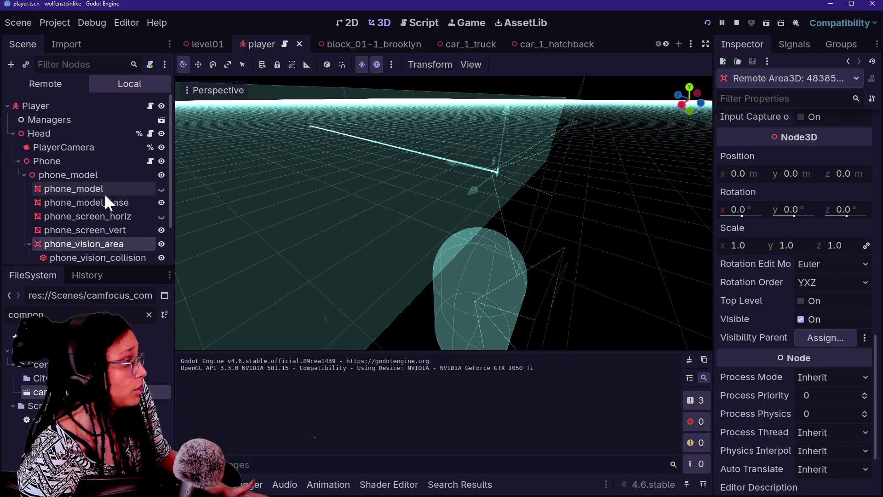
scroll(88, 228, down, 2)
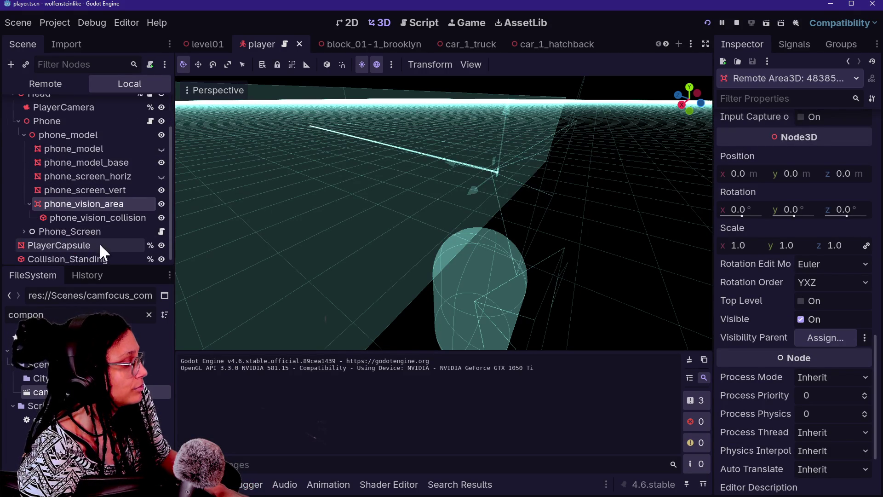
drag(86, 133, 89, 120)
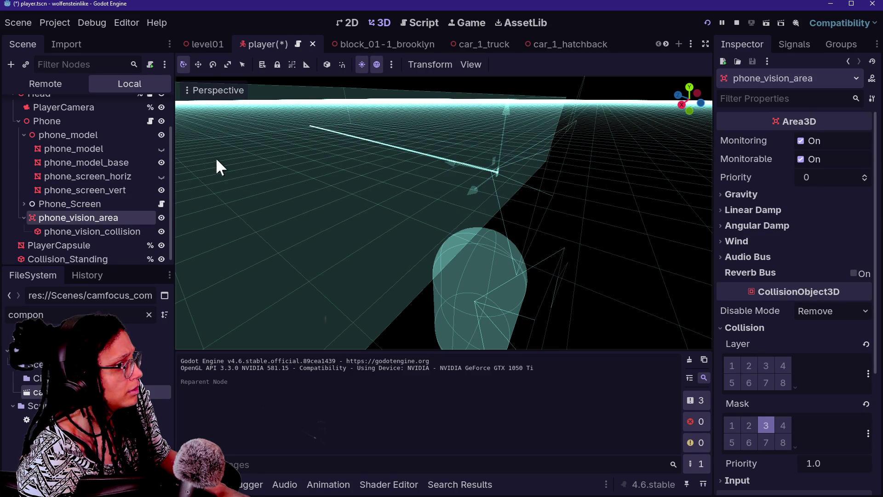
Save the player scene and review its node tree
key(ctrl+s)
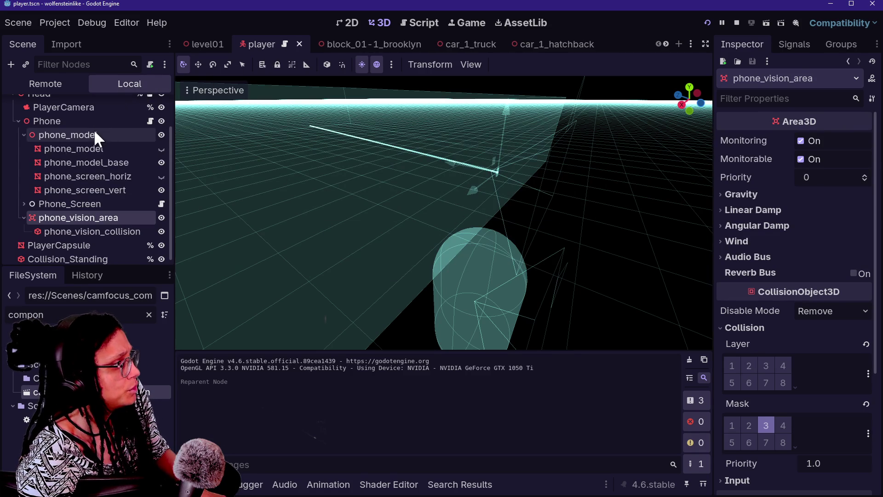
scroll(81, 143, up, 1)
scroll(81, 143, up, 1)
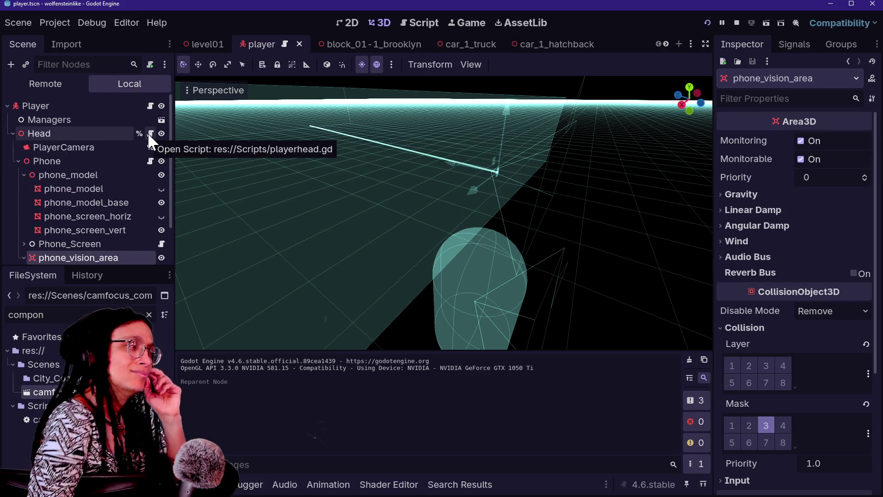
scroll(462, 212, down, 5)
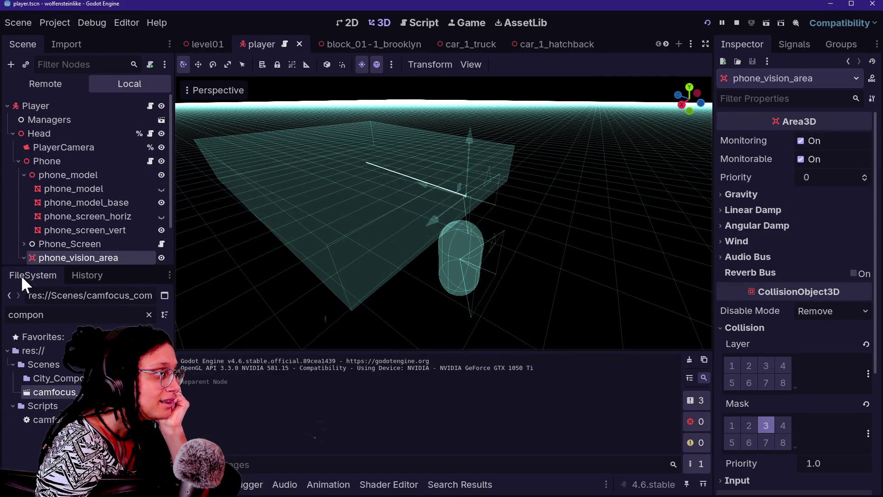
Resize the phone_vision_collision box to 1.0 × 3.876 × 6.097, reverting the depth change, and save
scroll(45, 248, down, 1)
click(45, 248)
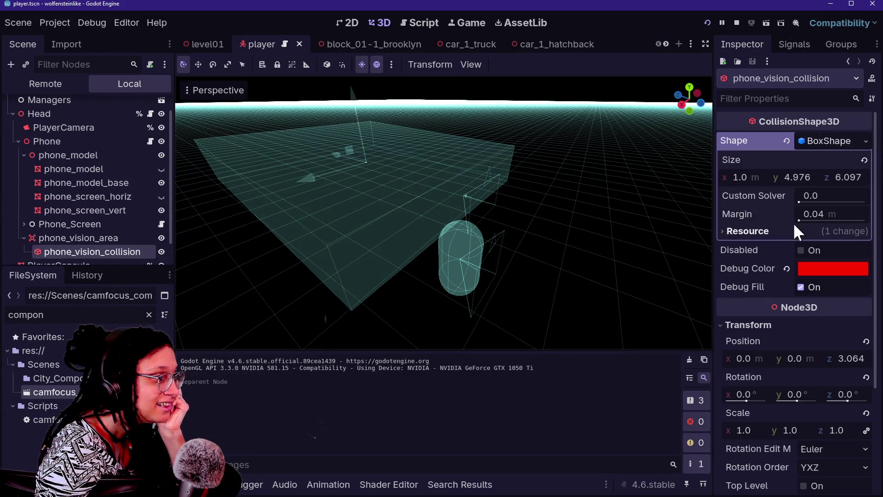
drag(848, 177, 784, 177)
key(ctrl+z)
key(ctrl+z)
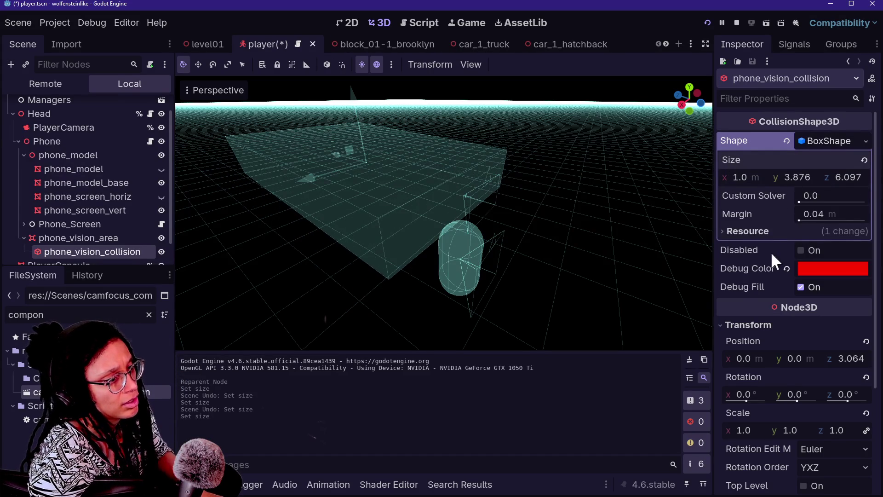
key(ctrl+s)
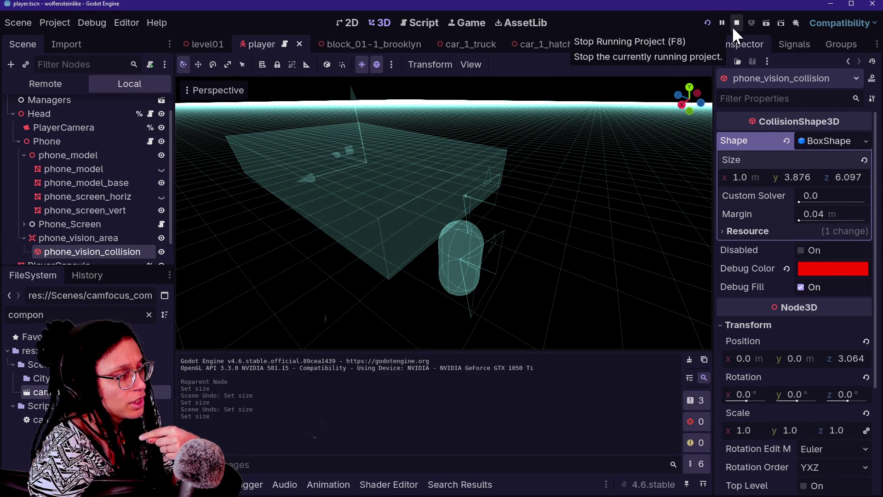
Dismiss the Debug menu and switch via block_01-1_brooklyn to the car_1_hatchback scene tab
click(92, 24)
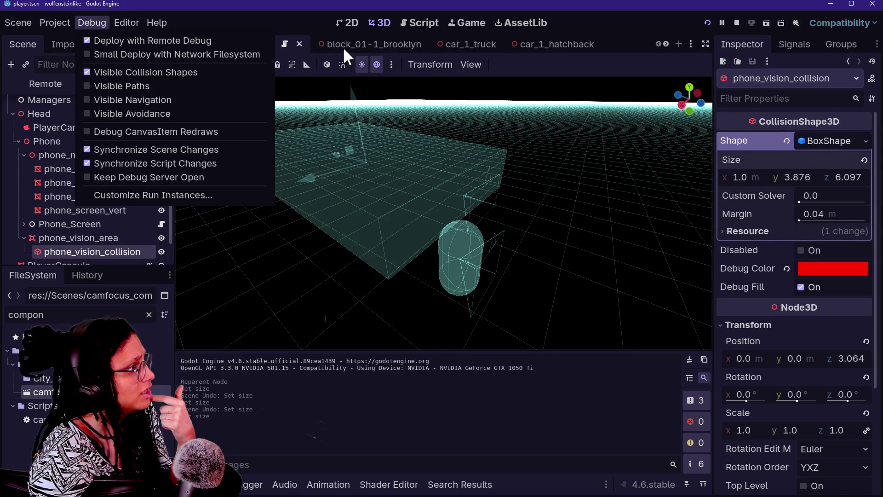
click(581, 35)
click(349, 43)
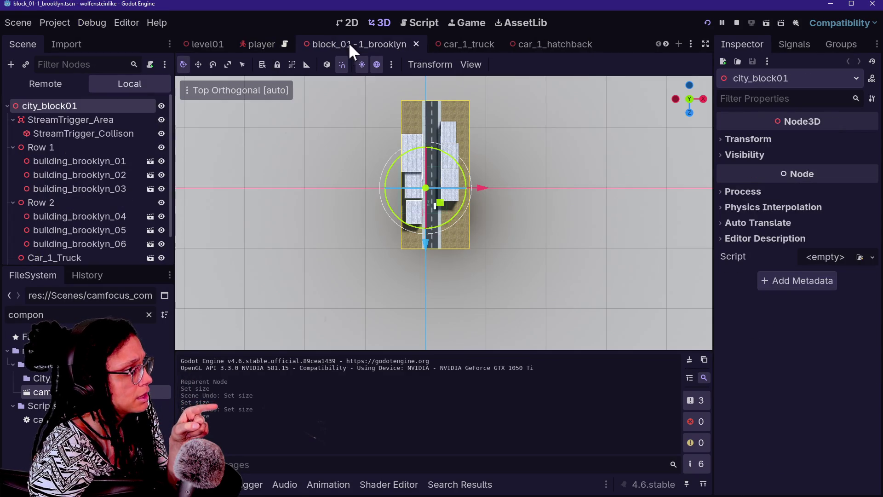
click(559, 46)
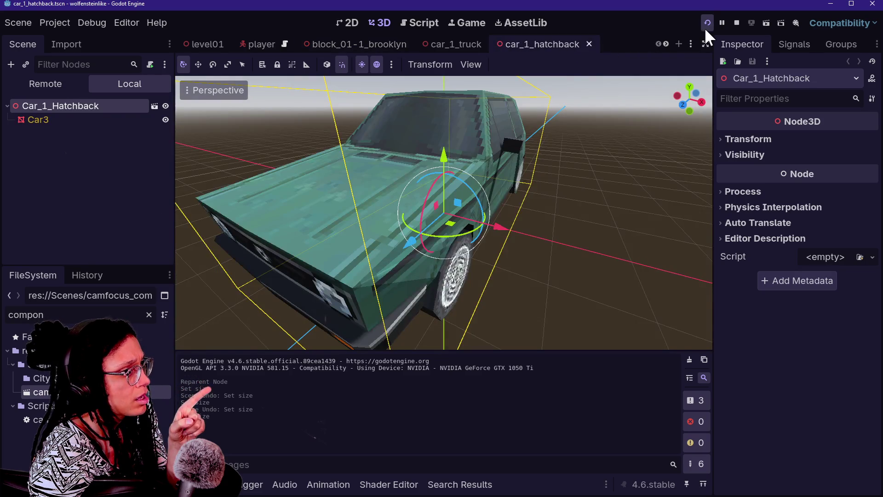
Restart the running game and show its live Remote scene tree
click(706, 24)
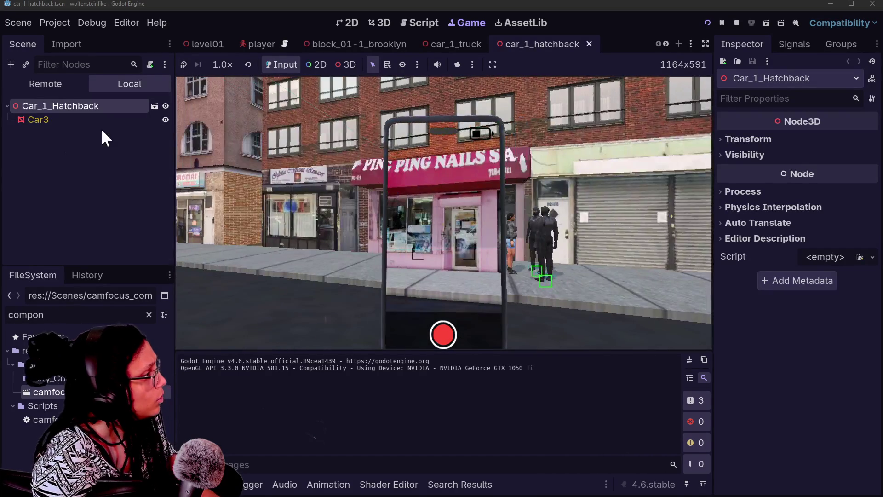
click(46, 85)
scroll(74, 173, down, 1)
Select the live Player node, then walk up and down the street to a storefront grille
click(79, 184)
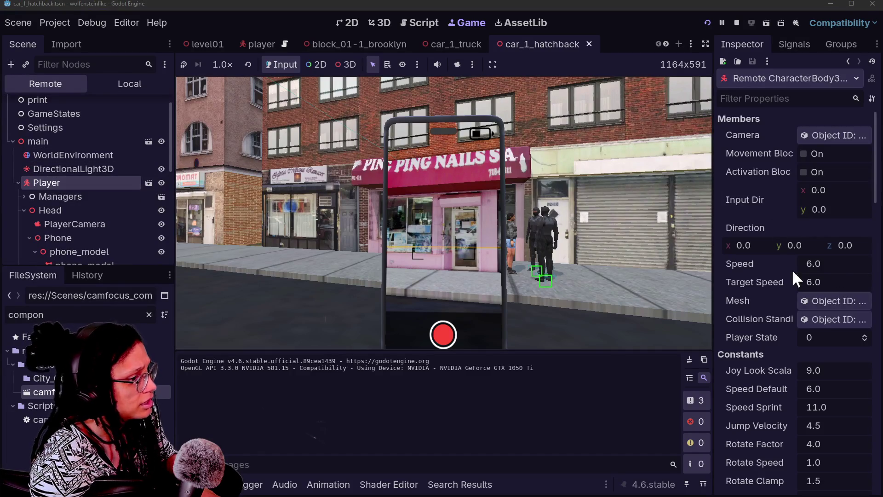
scroll(768, 323, down, 10)
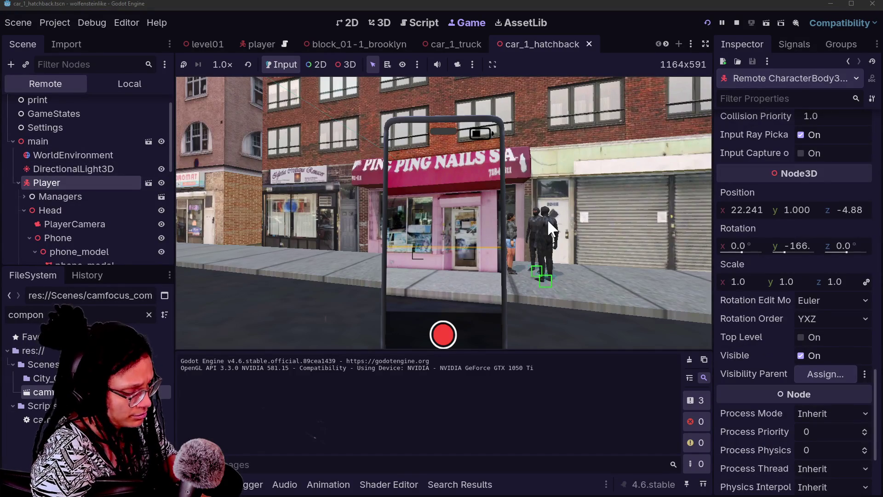
click(547, 219)
key(w)
key(w)
key(w)
key(w)
key(w)
key(w)
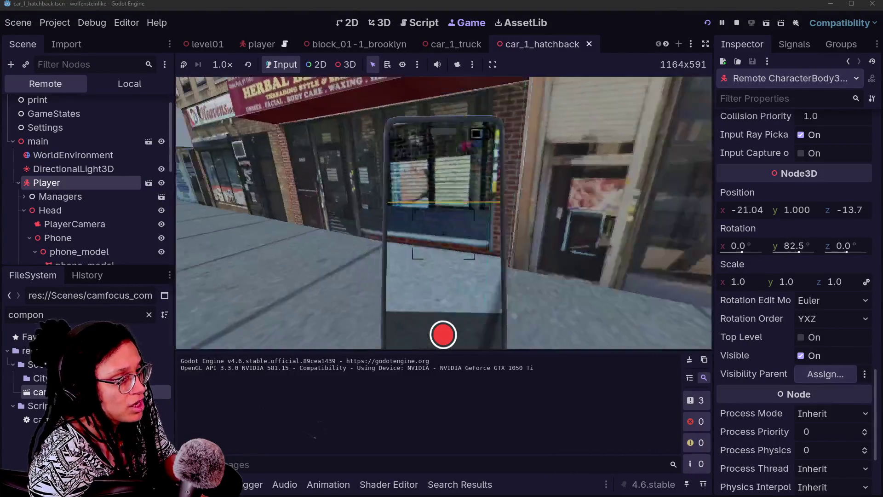
key(w)
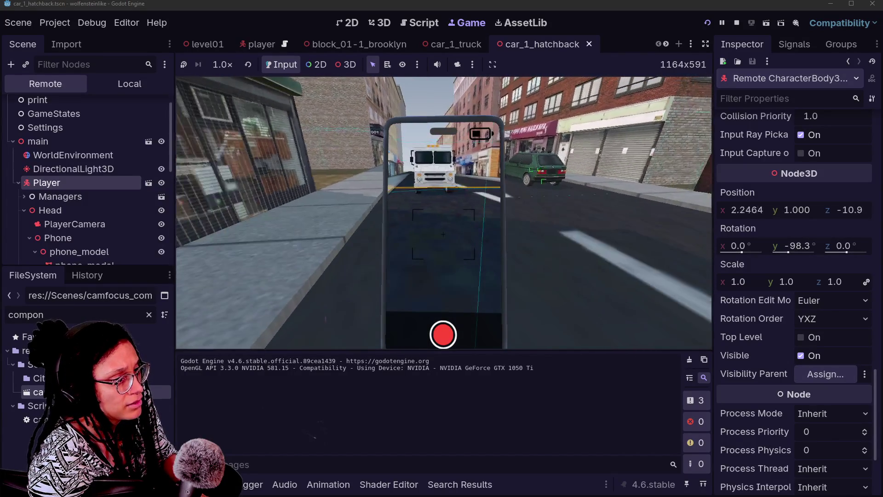
key(w)
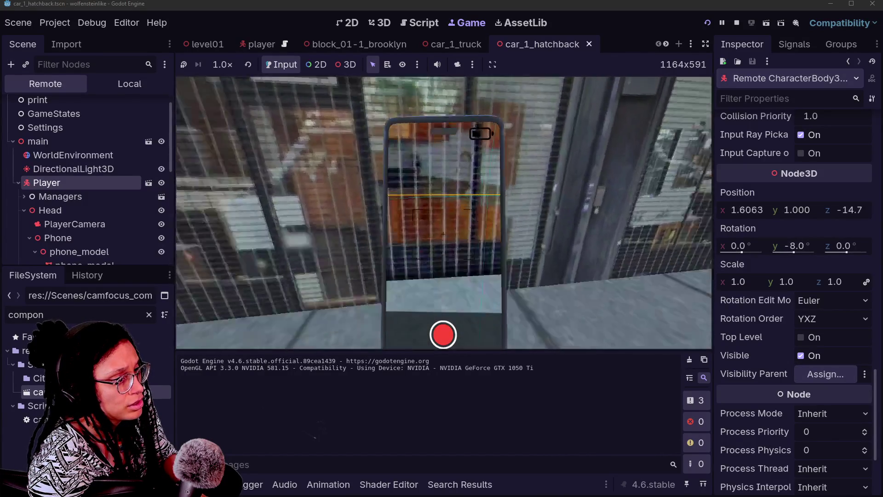
key(s)
key(w)
key(w)
key(w)
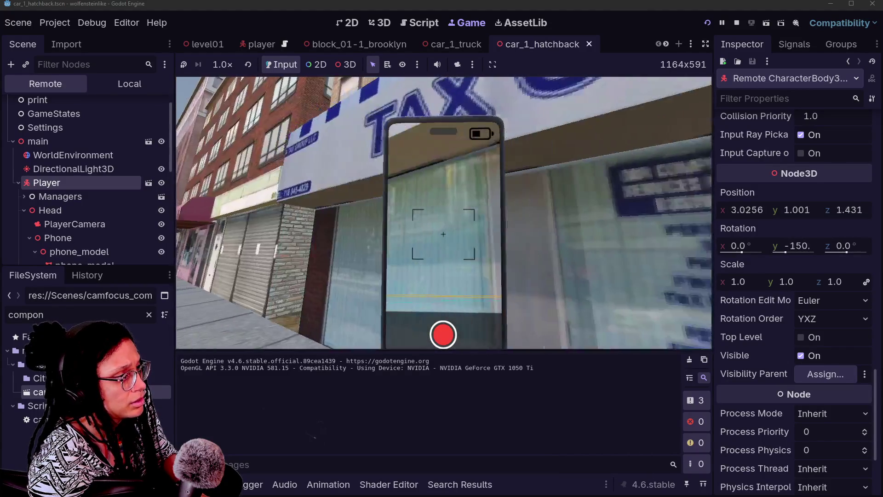
Walk the player into the brick alley and along its wall
key(a)
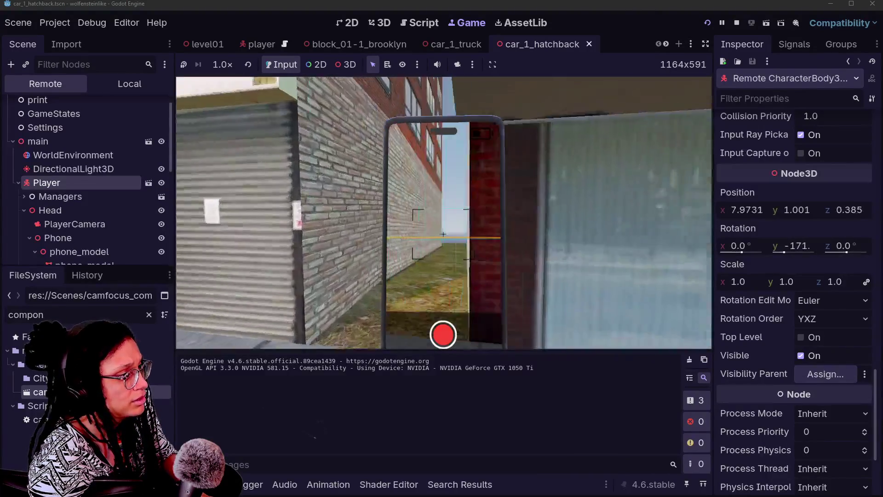
key(w)
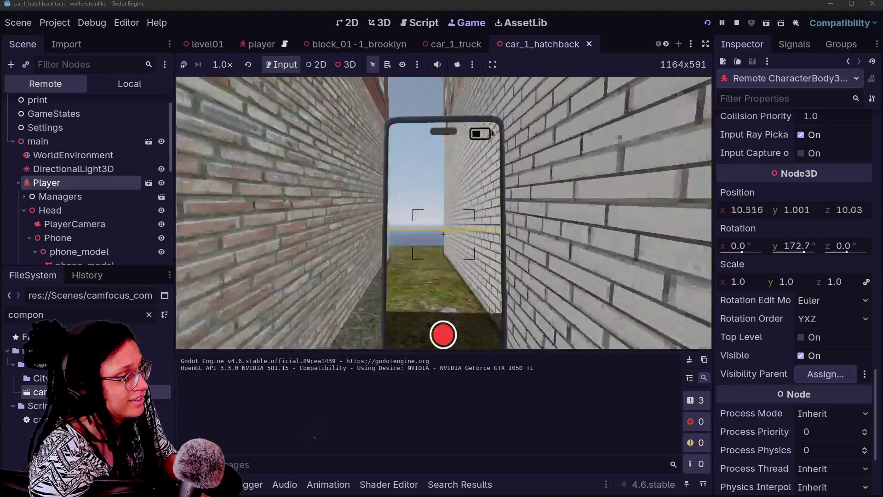
key(w)
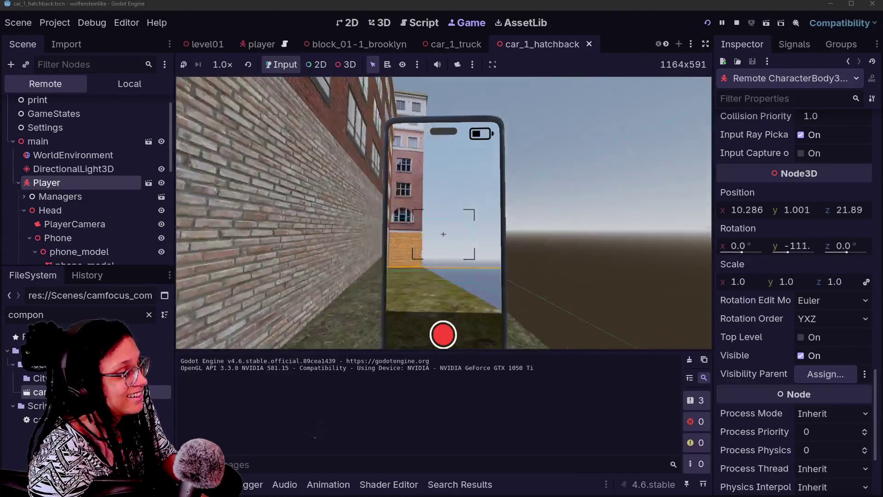
key(w)
key(w)
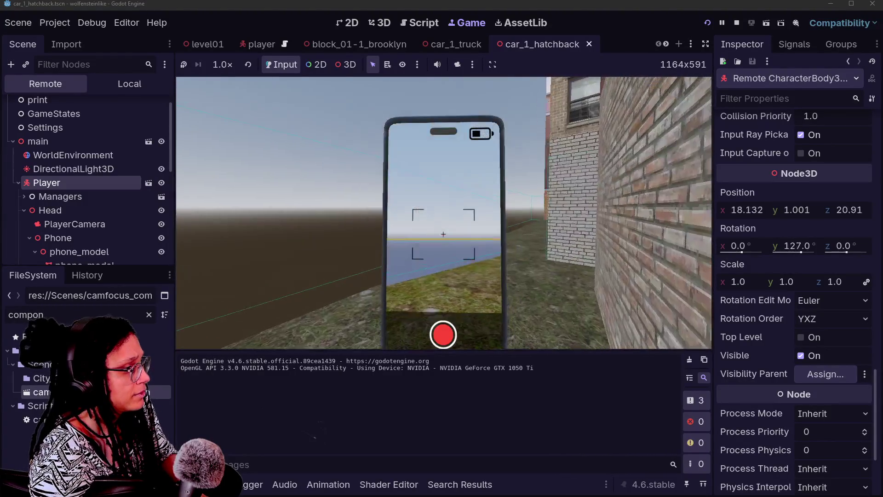
key(w)
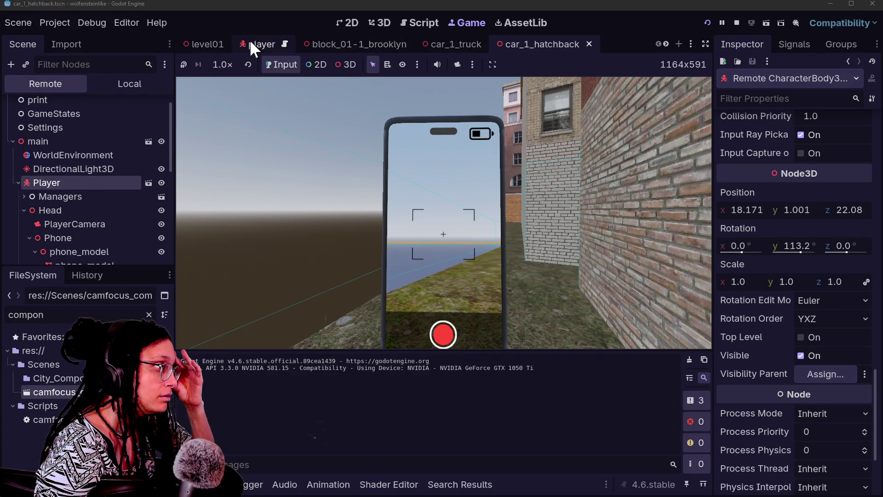
Switch to the player scene and inspect the live phone_model and phone_vision_collision nodes
click(340, 44)
click(266, 44)
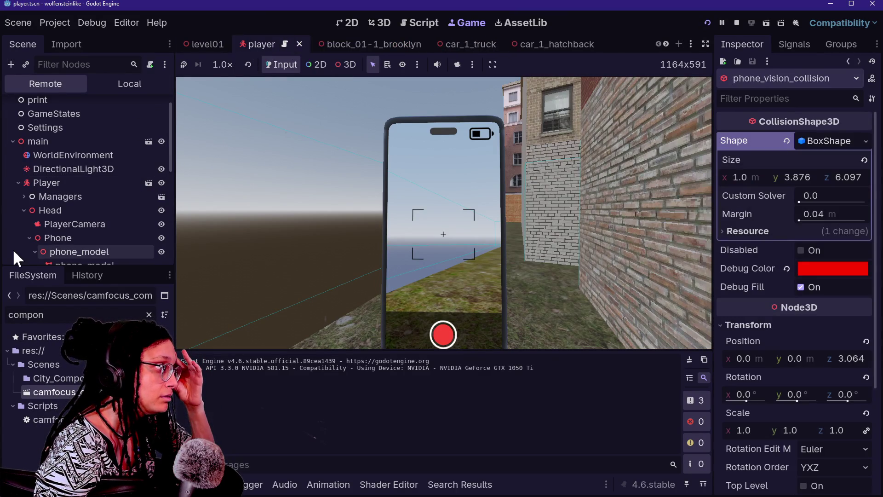
scroll(13, 249, down, 3)
click(79, 224)
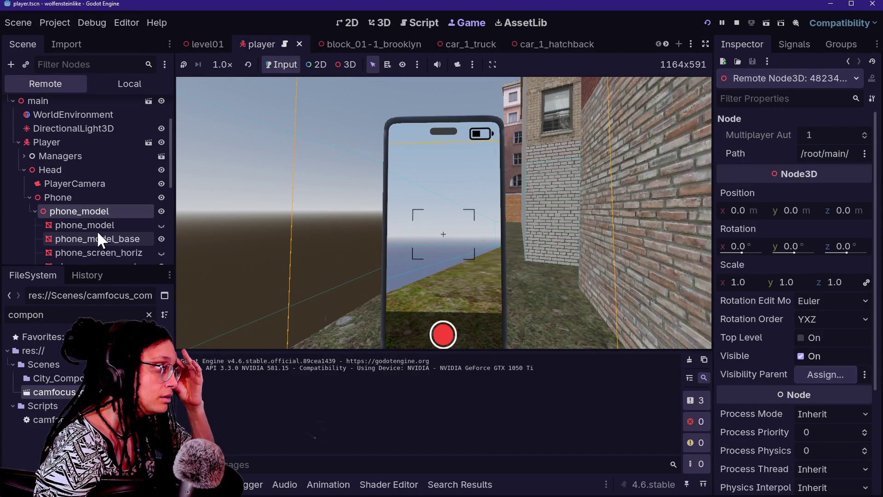
scroll(98, 230, down, 4)
scroll(98, 212, down, 1)
scroll(100, 220, down, 1)
click(94, 214)
click(51, 225)
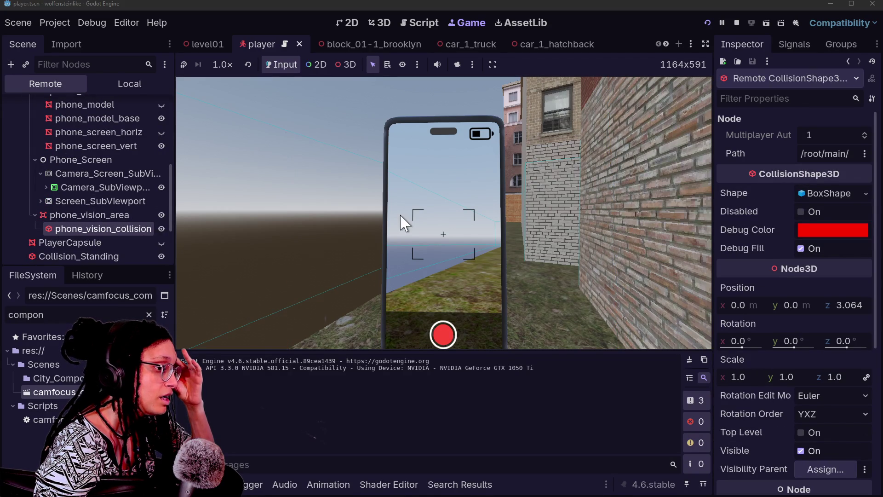
scroll(777, 266, down, 5)
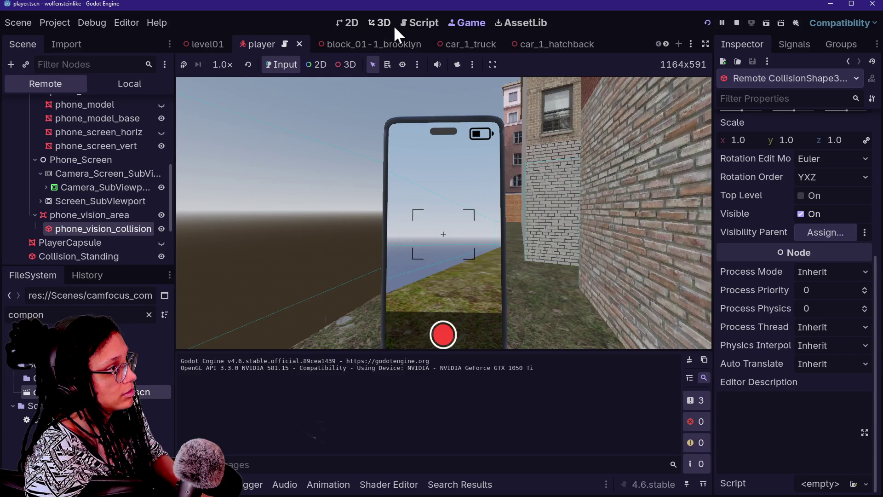
Orbit and pull back in the 3D view to see the whole vision box beside the capsule
click(380, 22)
drag(214, 125, 258, 147)
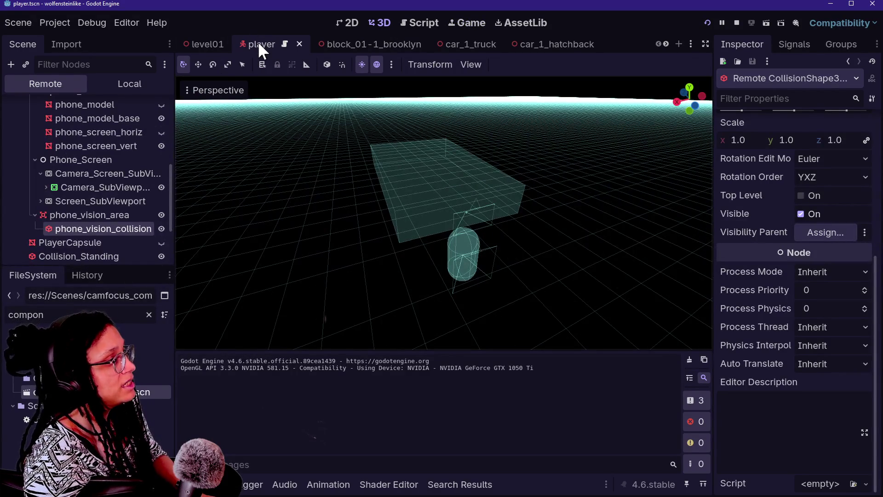
scroll(457, 44, down, 6)
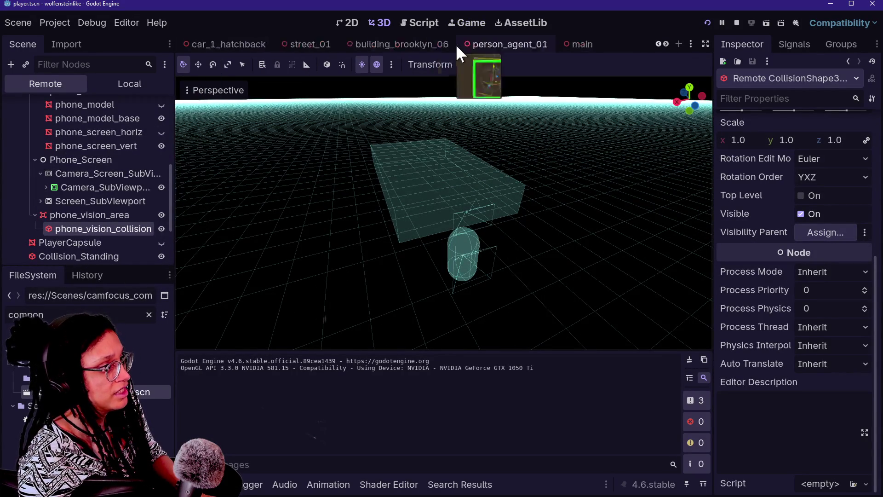
In the main scene, fly toward the player capsule and set the viewport to Display Overdraw
click(430, 39)
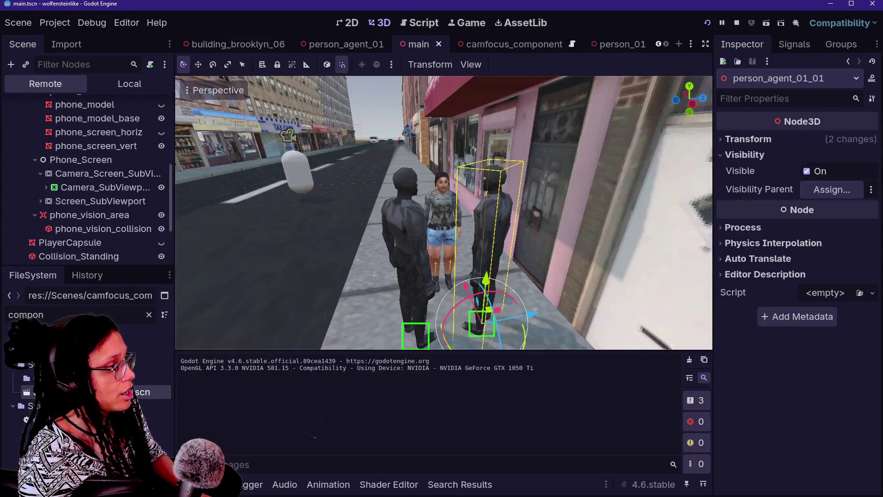
key(w)
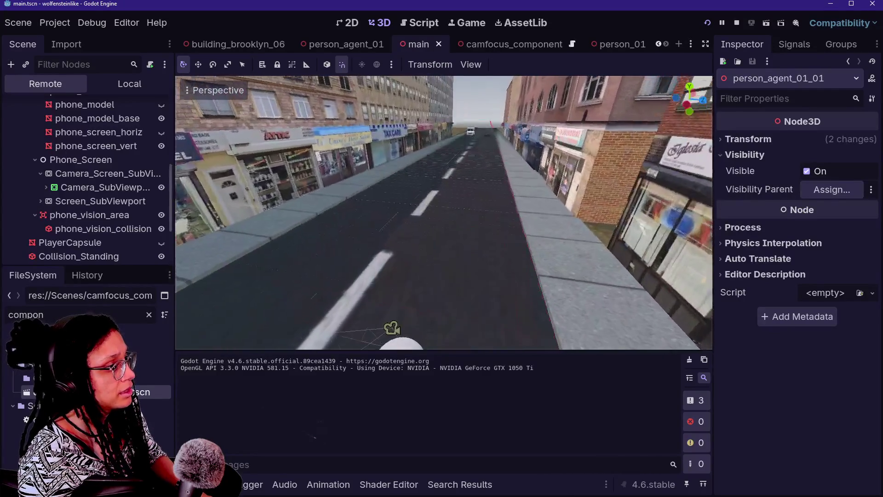
key(s)
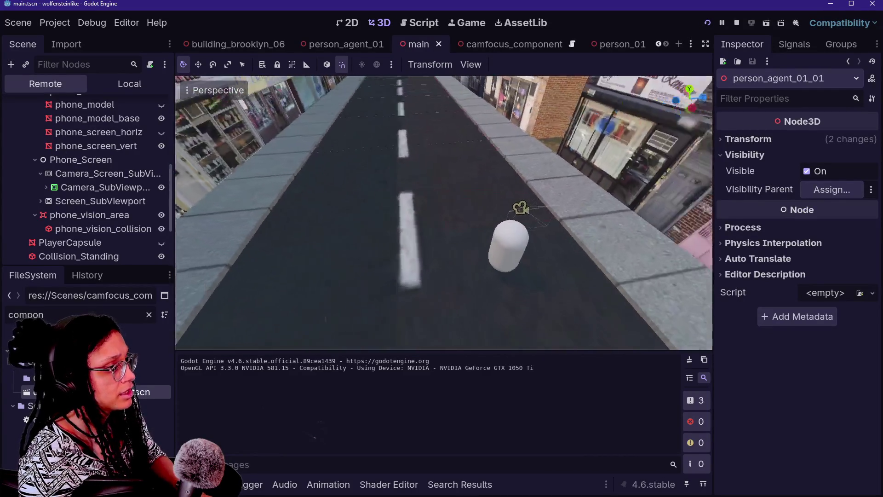
key(w)
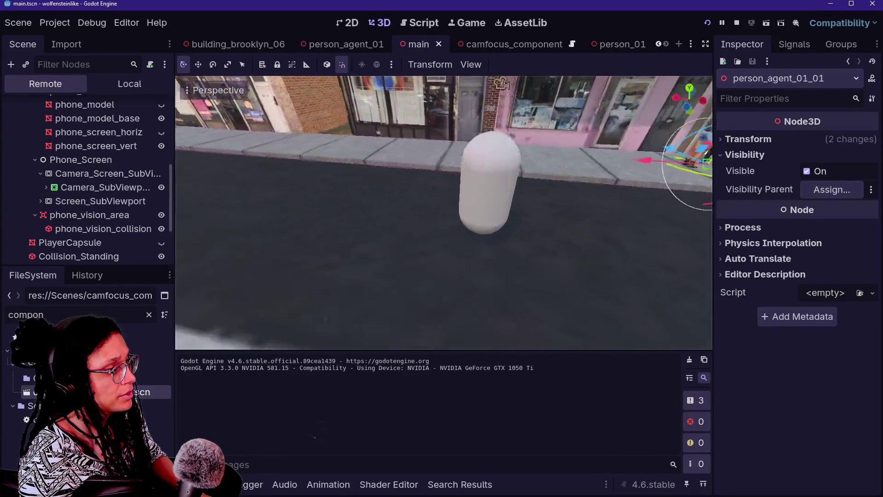
key(d)
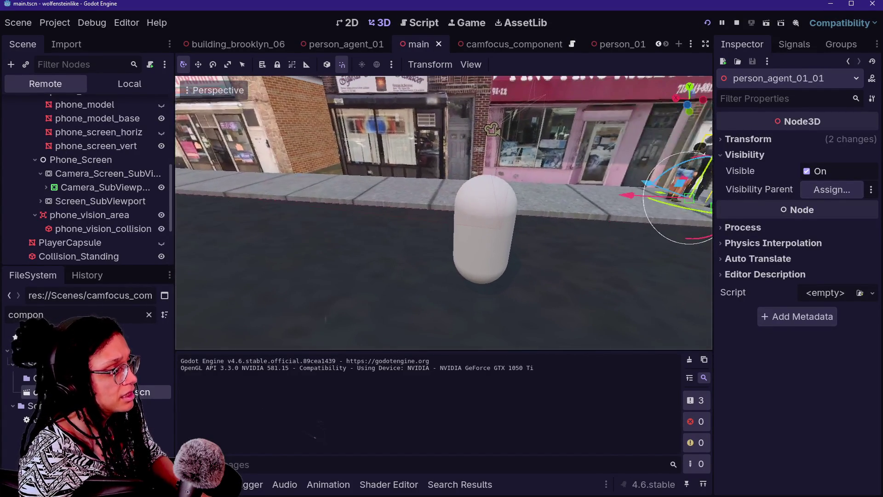
click(206, 90)
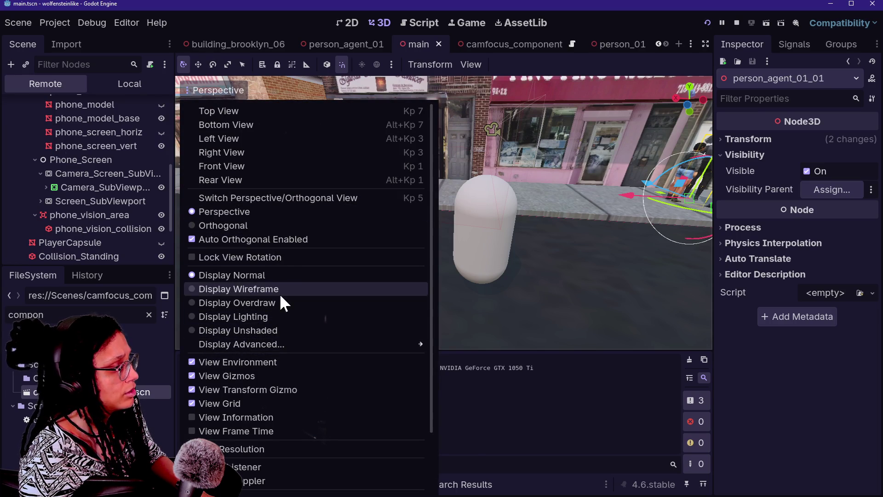
click(244, 301)
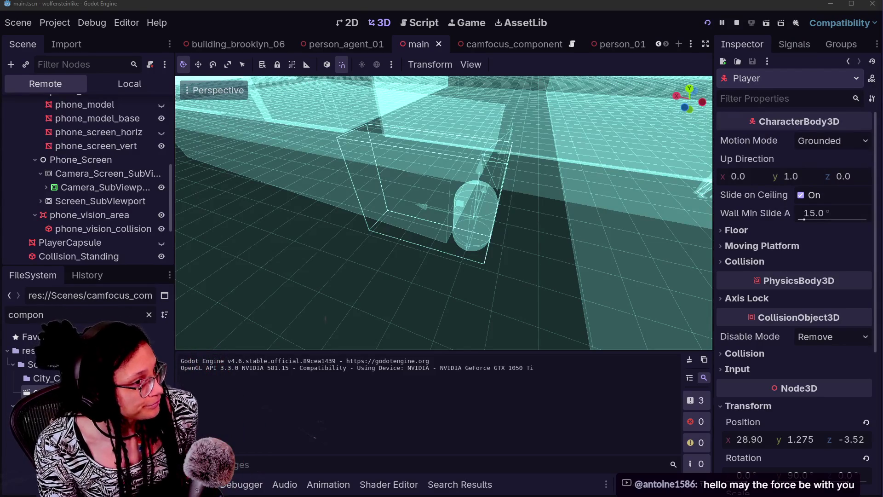
Inspect level01 and phone_vision_collision in the live tree, then return to the Local scene tree
click(338, 189)
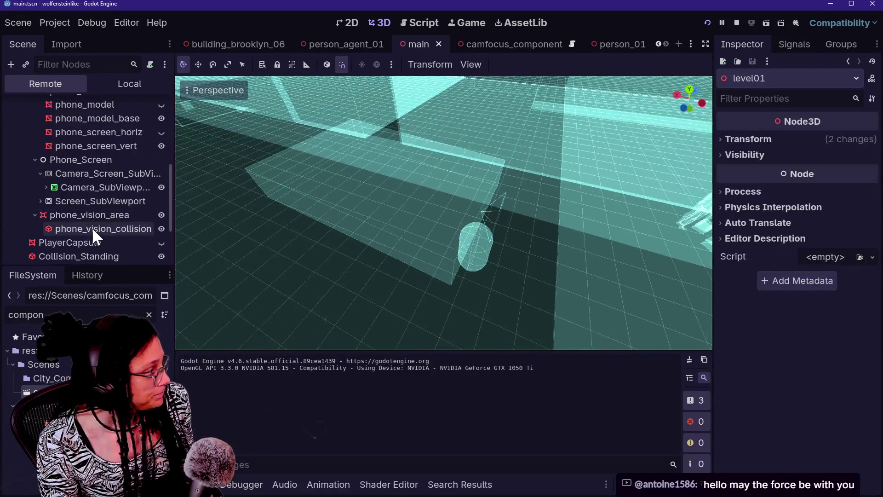
click(143, 228)
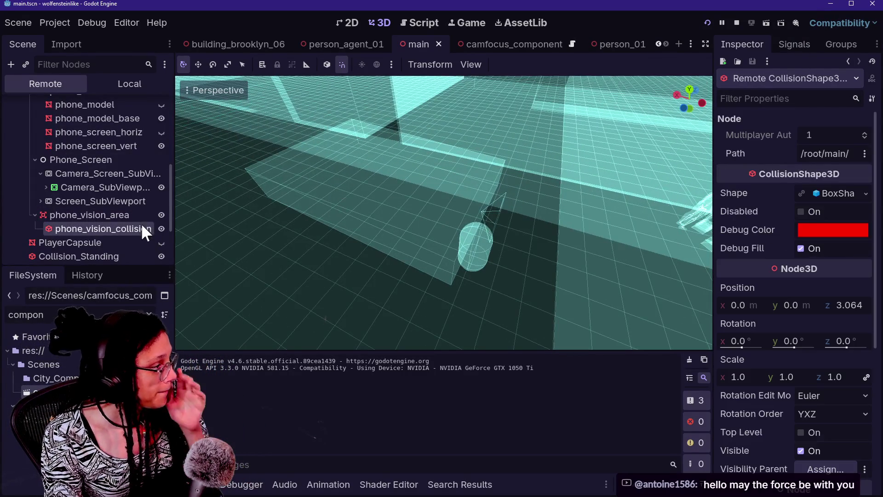
click(126, 103)
click(126, 86)
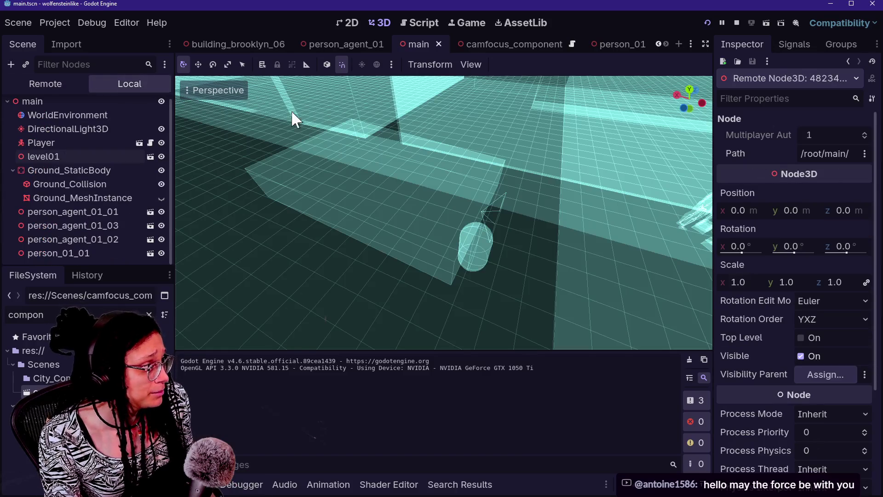
scroll(275, 34, up, 5)
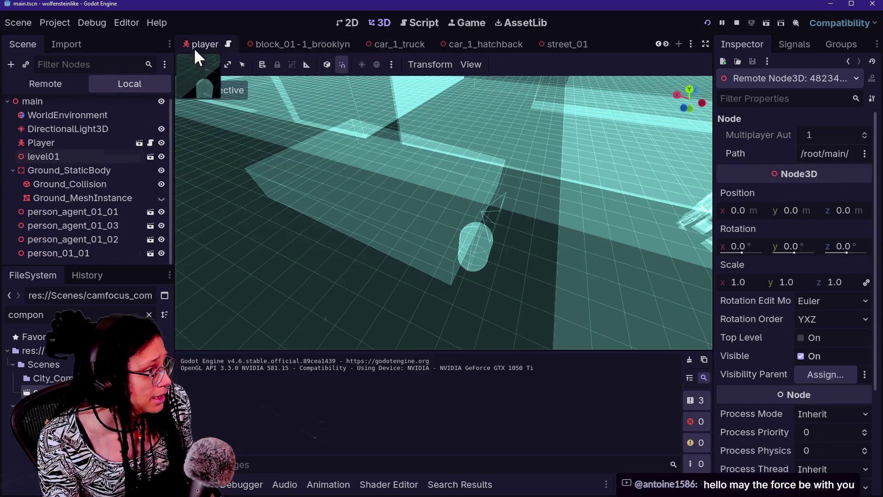
In the player scene, reset phone_vision_collision's z position offset back to 0
click(196, 45)
drag(421, 204, 396, 188)
scroll(114, 234, down, 1)
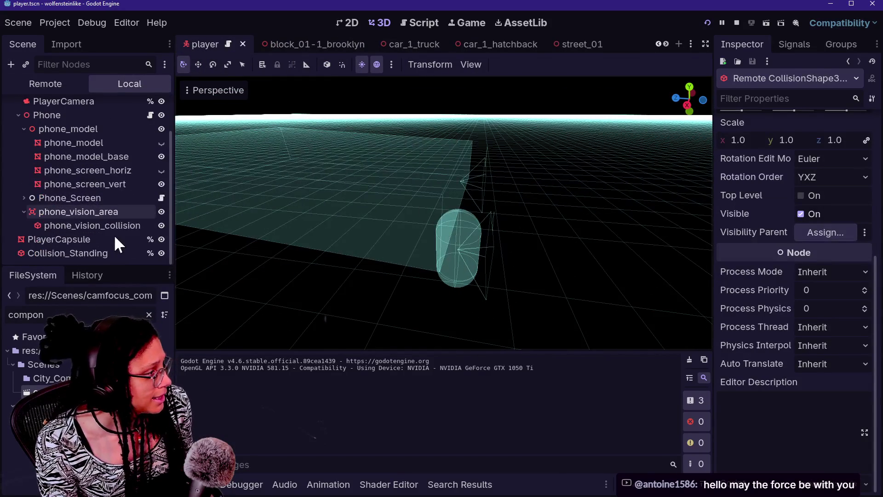
click(87, 227)
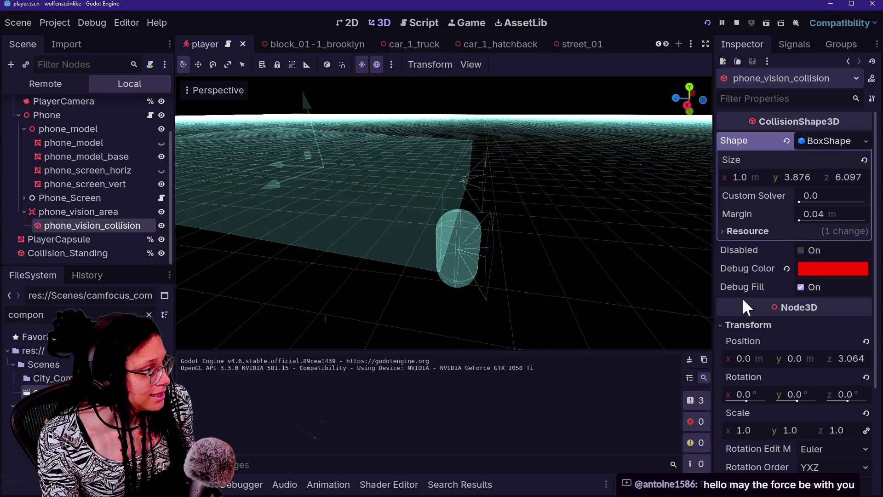
click(865, 342)
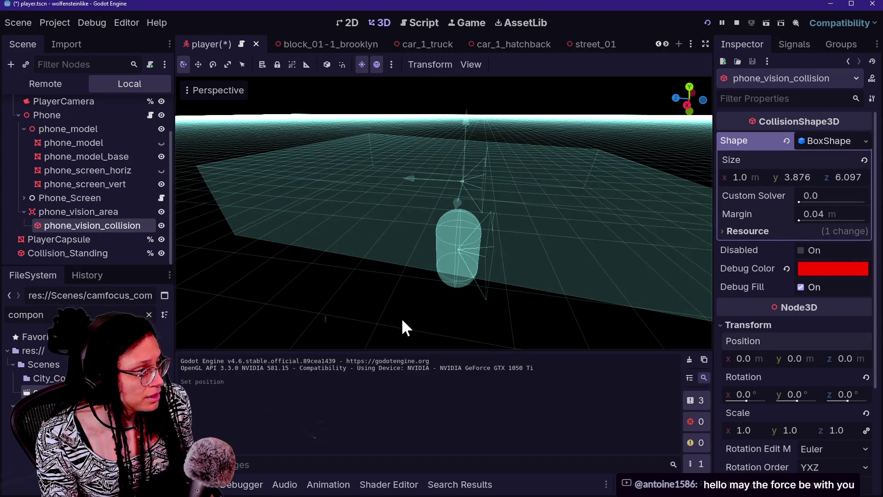
Drag phone_vision_area forward along its axis and check it from the Right view, undoing a stray move
click(73, 212)
drag(409, 174, 579, 204)
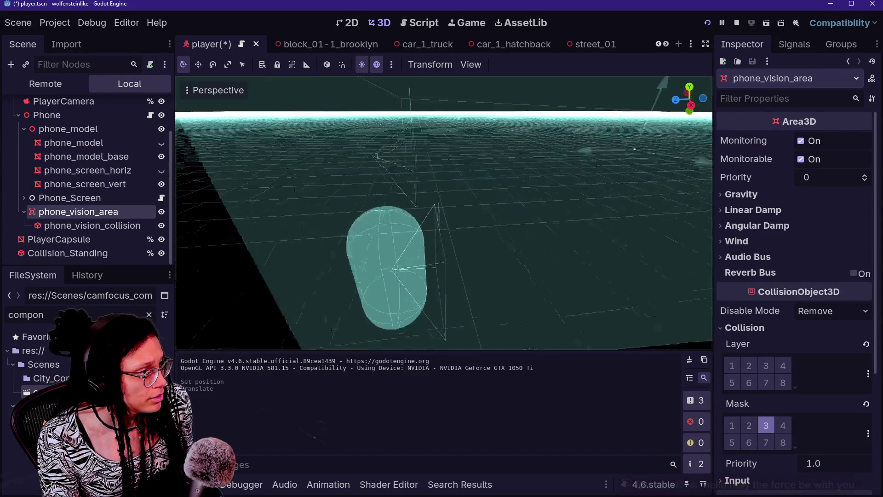
click(689, 100)
scroll(512, 184, up, 6)
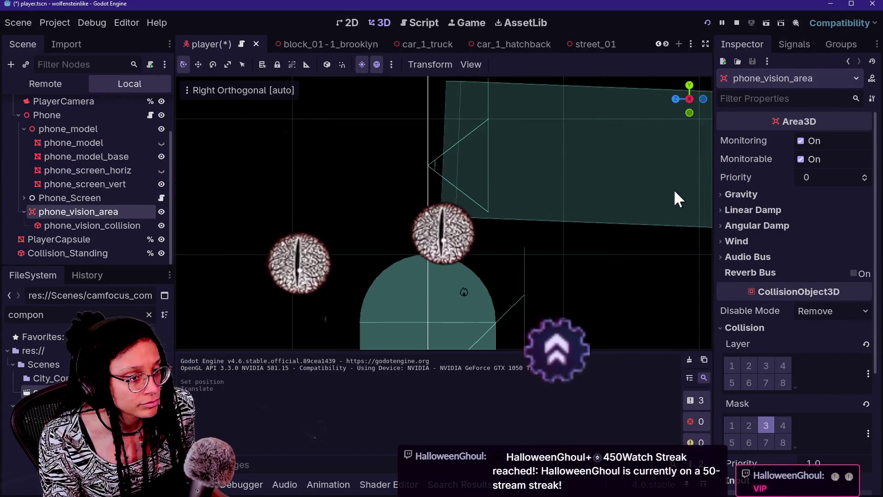
key(g)
click(605, 219)
key(ctrl+z)
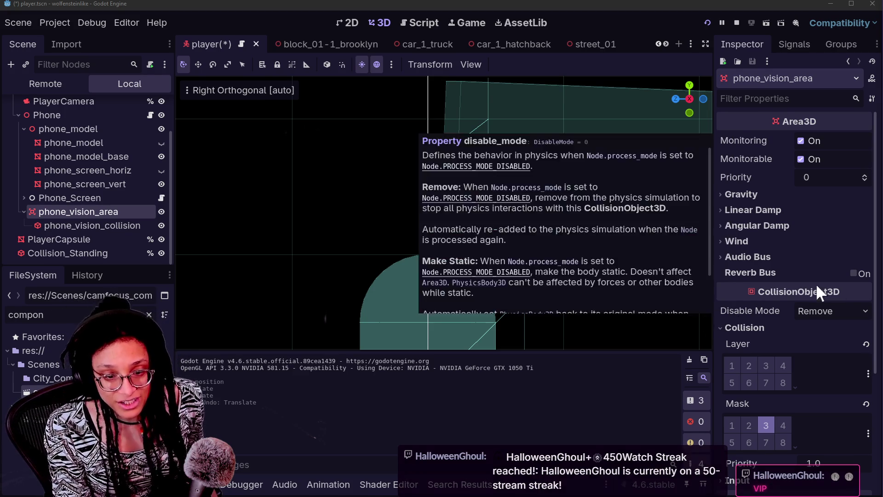
mouse_move(852, 283)
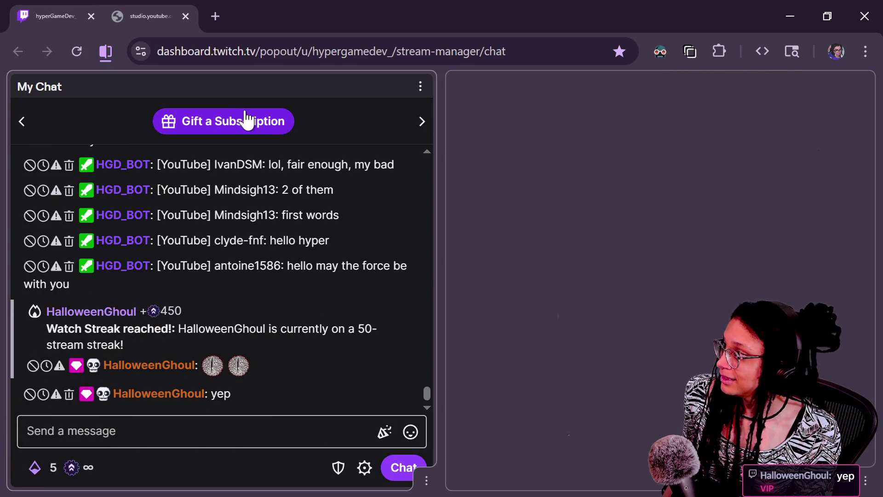
Reload the Twitch chat page twice and separate the existing split-view tabs
key(F5)
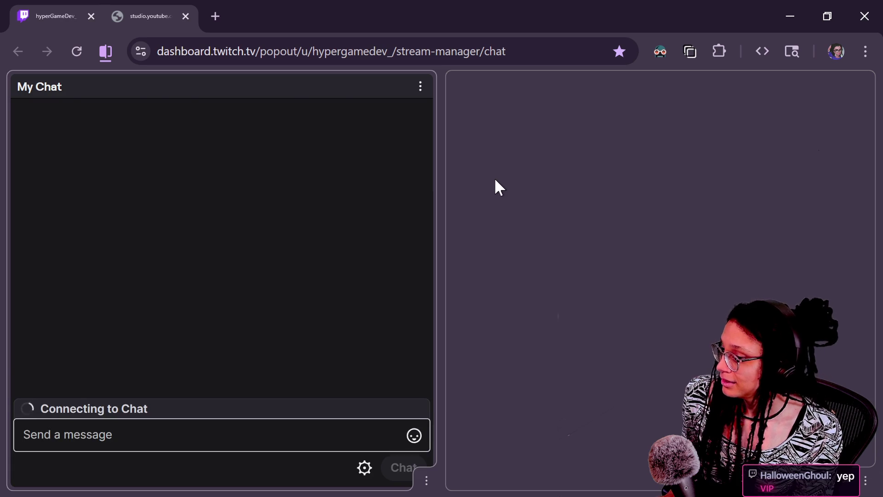
key(F5)
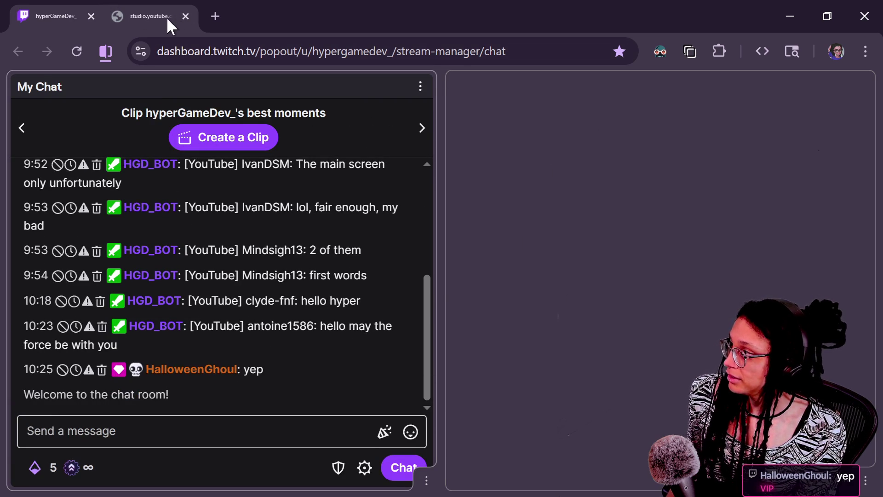
click(97, 52)
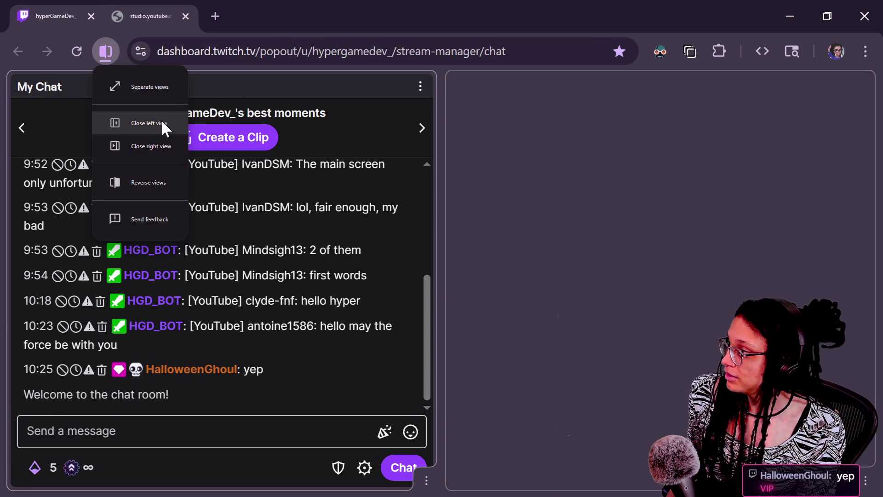
click(157, 87)
Split YouTube live chat with Twitch chat, swap the panes, and drag in the Twitch desktop chat window
click(294, 6)
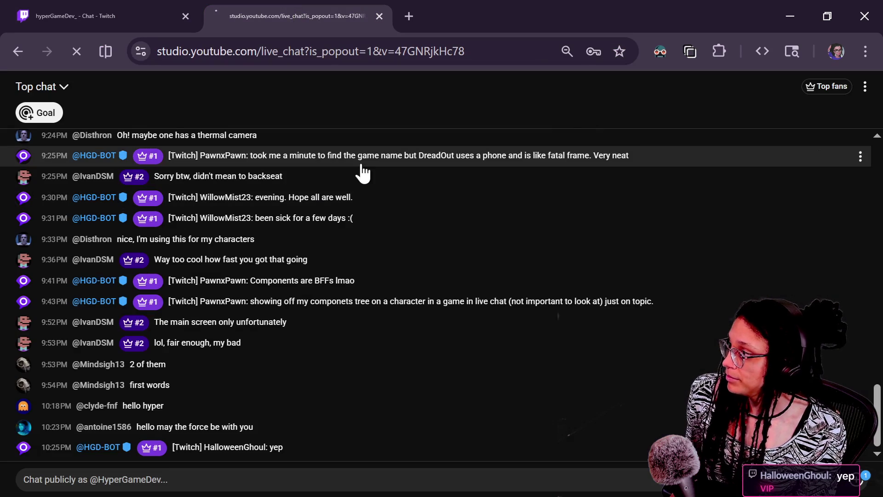
click(105, 51)
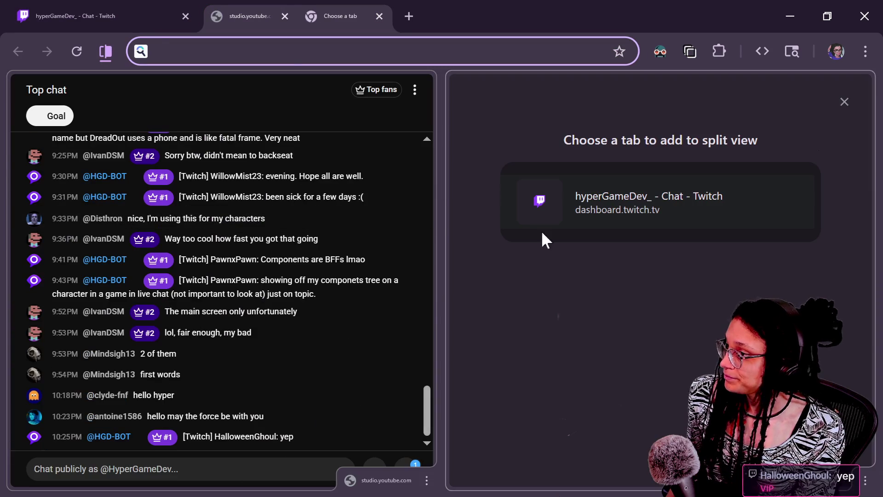
click(539, 230)
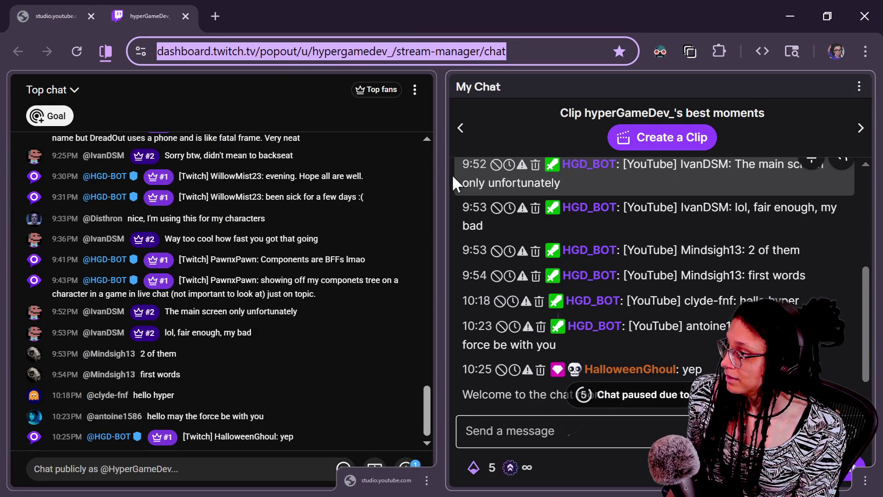
click(441, 179)
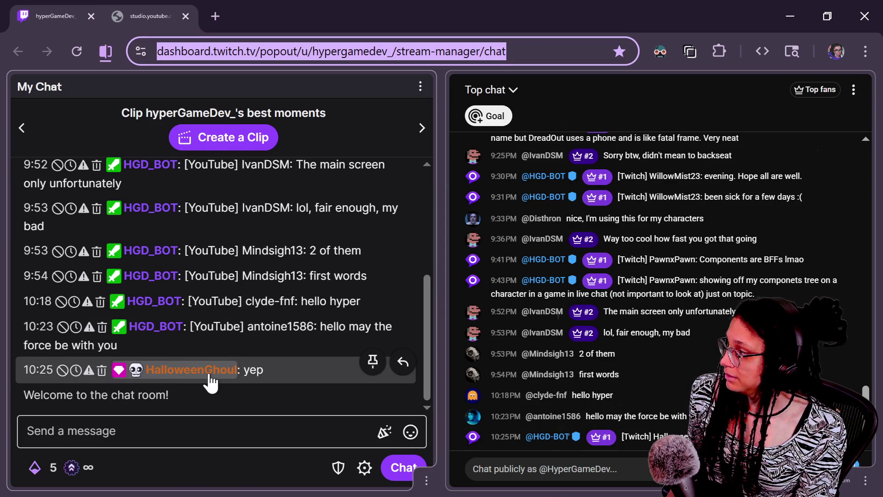
scroll(221, 349, up, 4)
scroll(222, 349, down, 4)
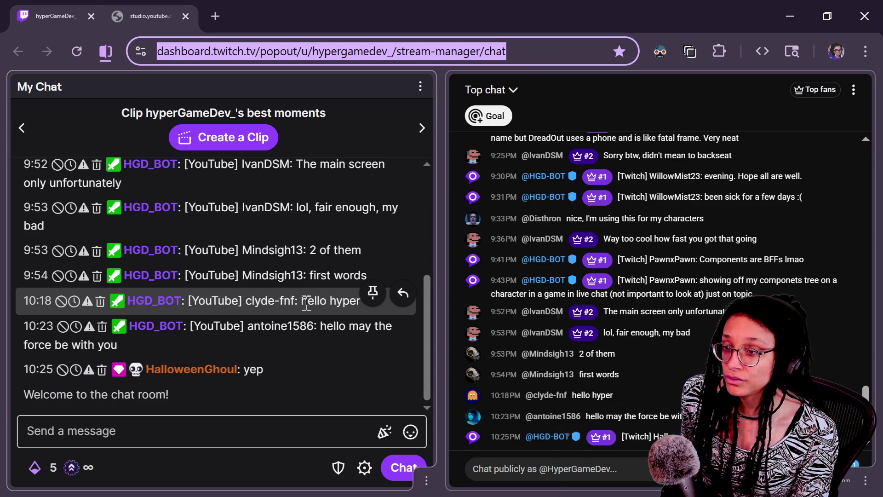
key(alt+Tab)
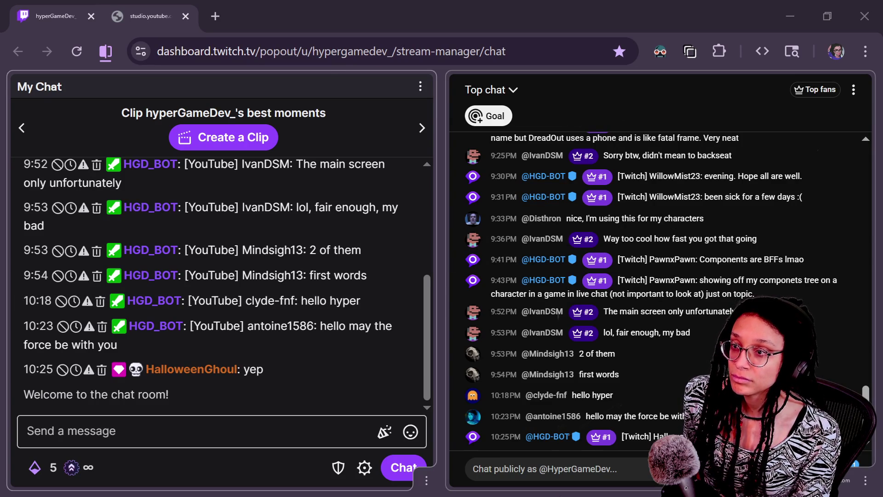
mouse_move(882, 0)
mouse_down()
mouse_move(357, 60)
mouse_move(356, 11)
mouse_up()
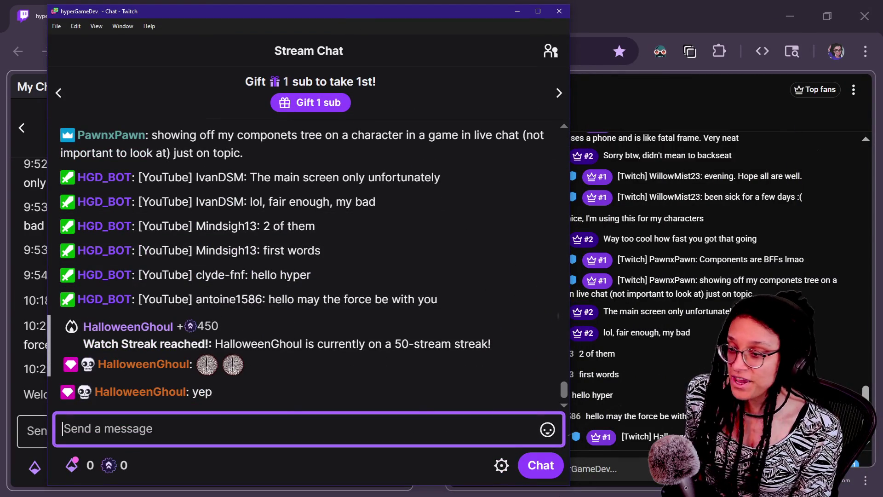
Alt-Tab away from the Twitch Stream Chat popout back to the browser's side-by-side chats
key(alt+Tab)
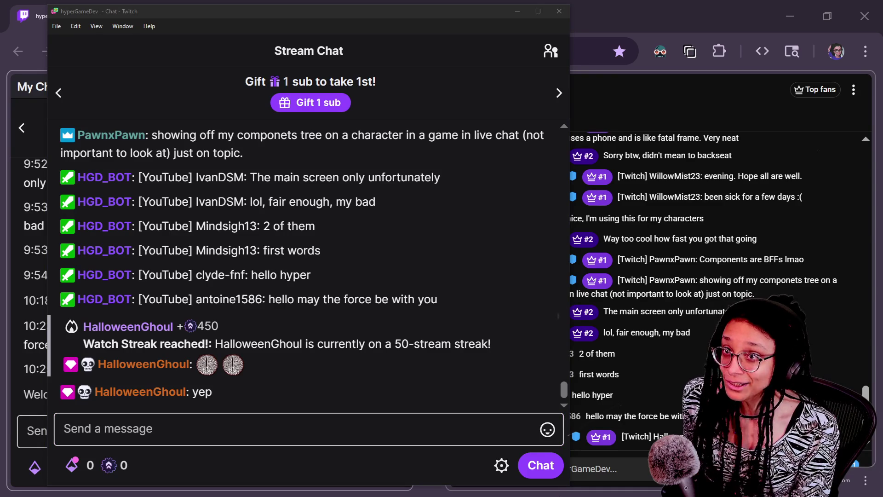
key(alt+Tab)
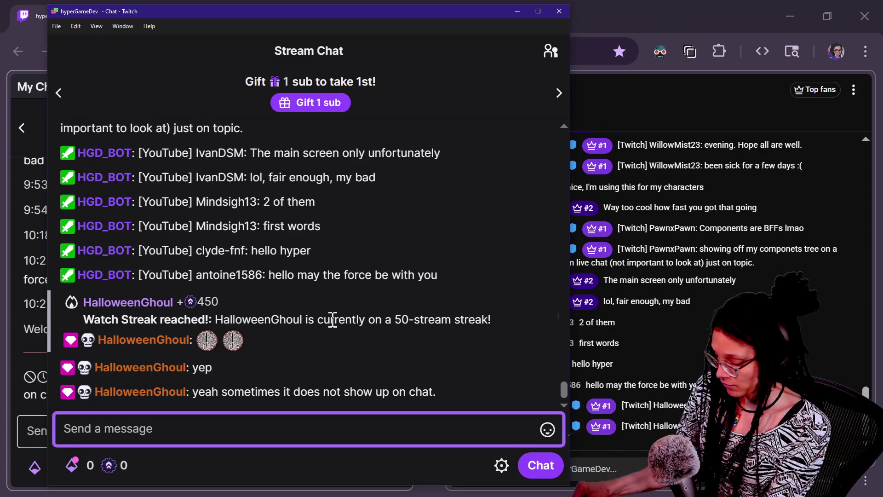
key(alt+Tab)
Back in Godot, set phone_vision_area's Position z to -3.10 in the Inspector and save the player scene
text(x=)
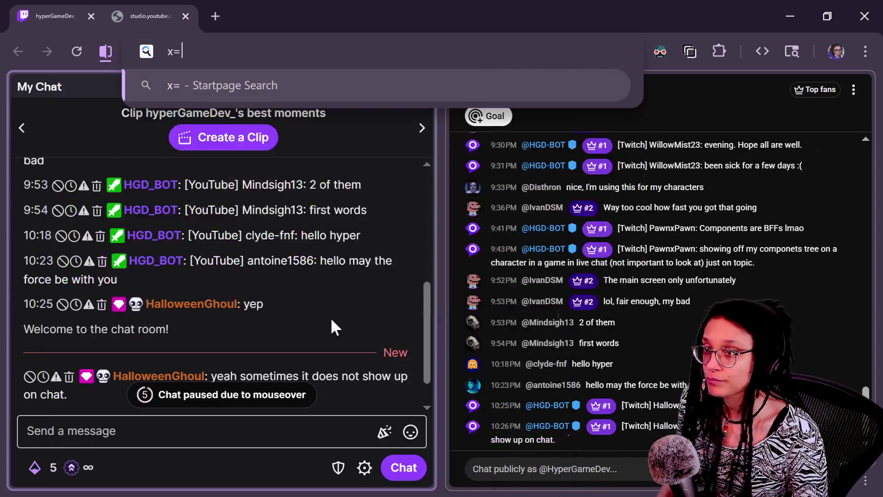
key(alt+Tab)
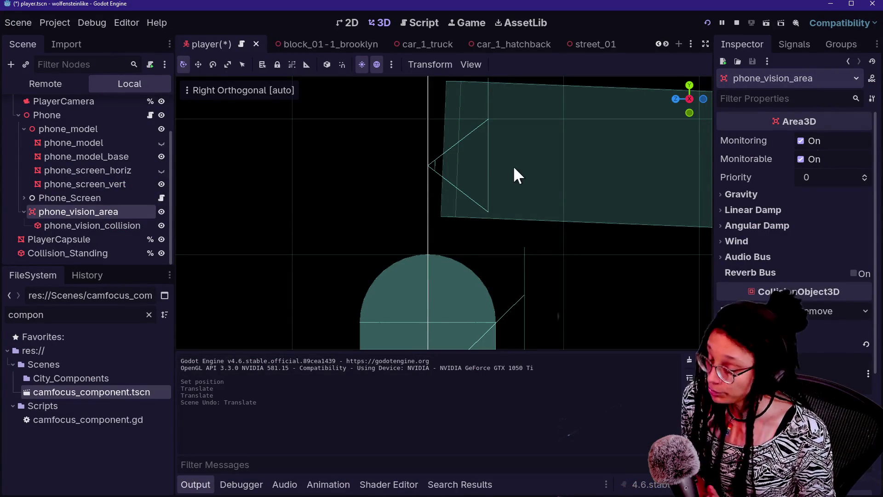
scroll(445, 192, up, 3)
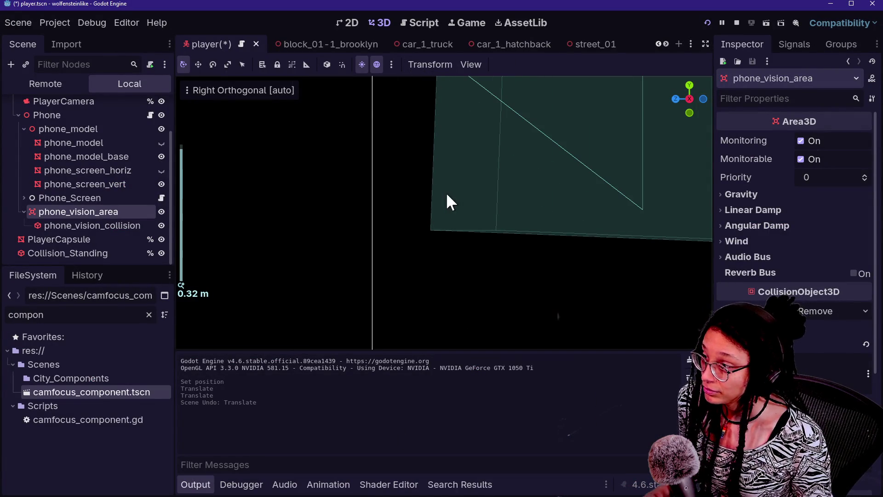
mouse_move(469, 192)
mouse_down()
mouse_move(507, 302)
mouse_move(495, 103)
mouse_move(485, 82)
mouse_move(525, 248)
mouse_move(526, 285)
mouse_up()
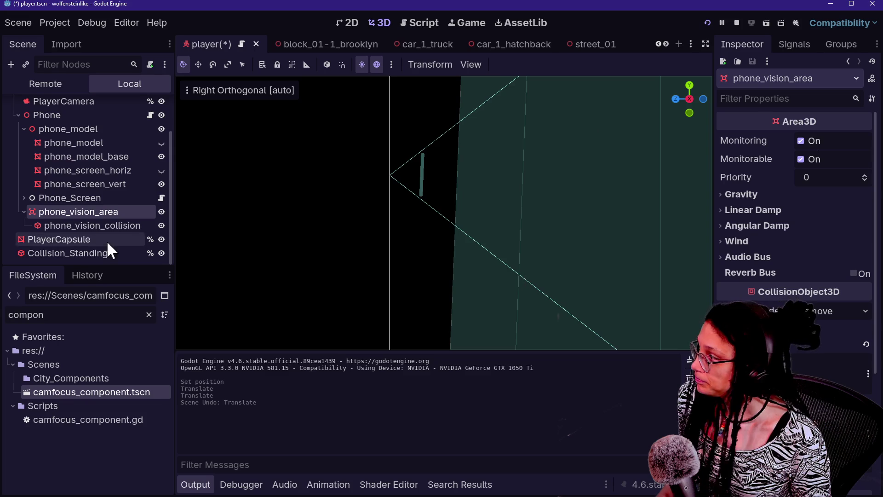
click(84, 225)
click(79, 211)
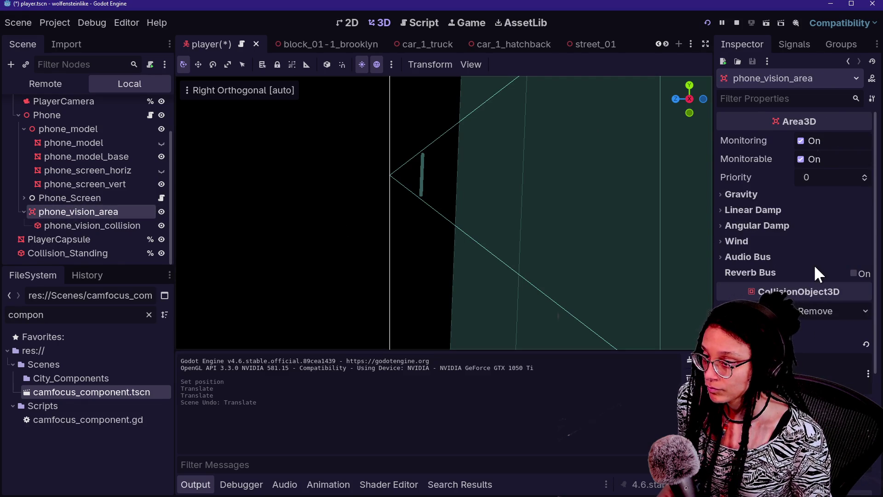
scroll(813, 264, down, 4)
click(782, 341)
drag(851, 374, 869, 374)
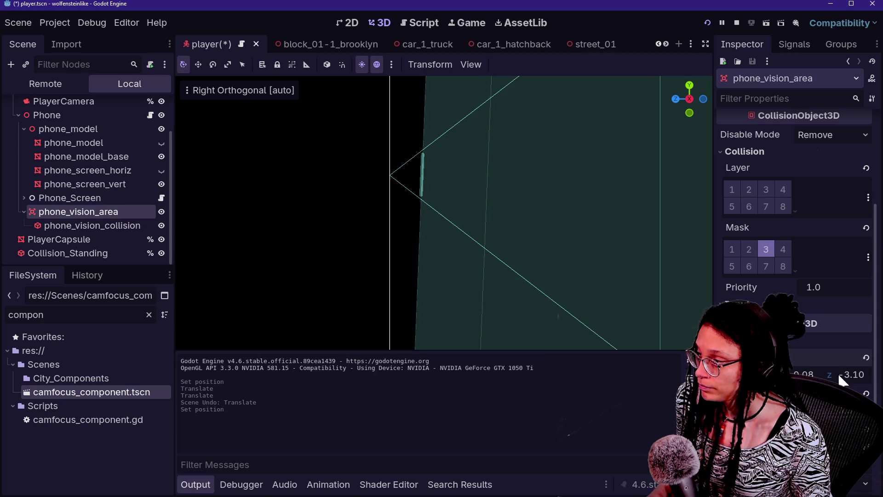
scroll(488, 240, down, 4)
key(ctrl+s)
drag(702, 101, 674, 116)
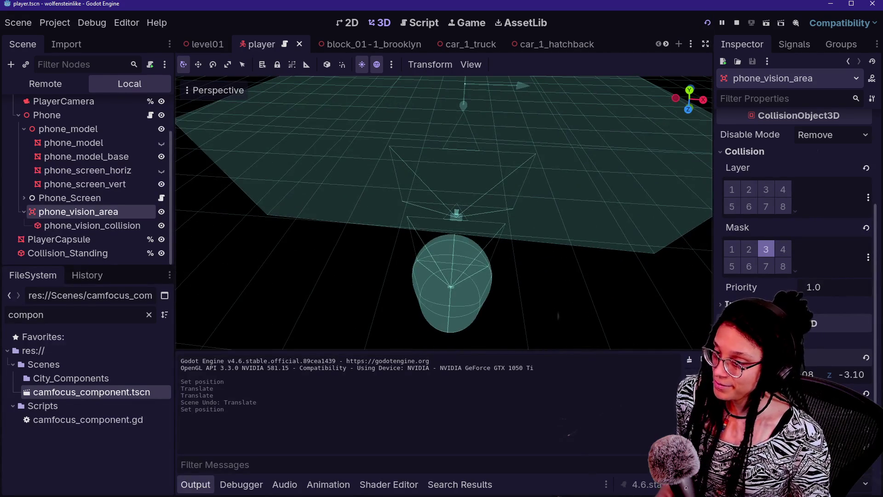
Shrink phone_vision_collision's BoxShape Size y from 3.876 to 0.18 m
click(124, 225)
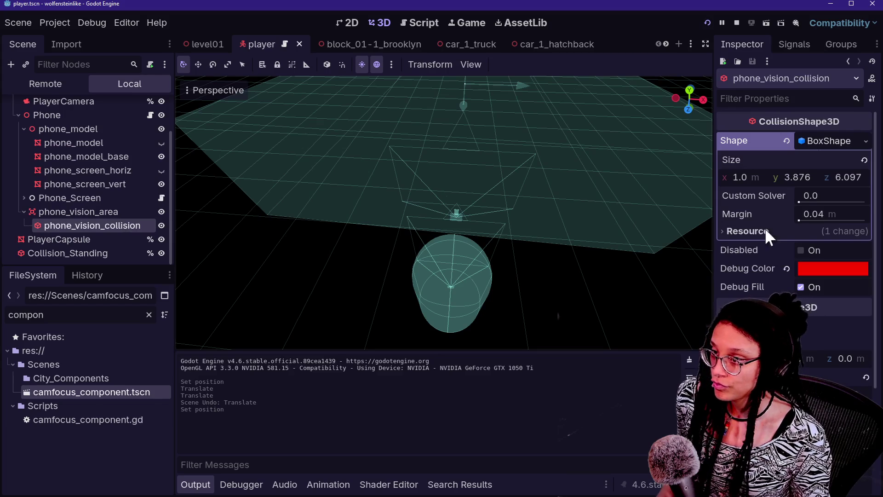
drag(810, 180, 782, 181)
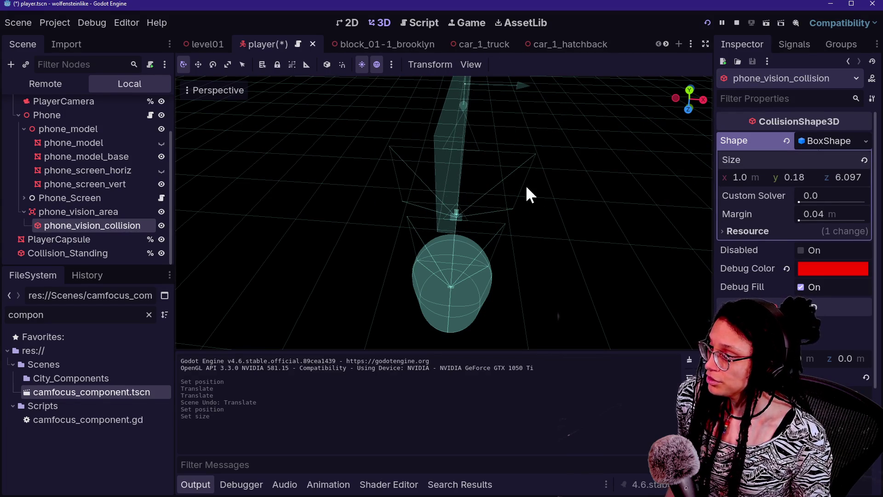
scroll(528, 193, up, 6)
scroll(527, 191, down, 6)
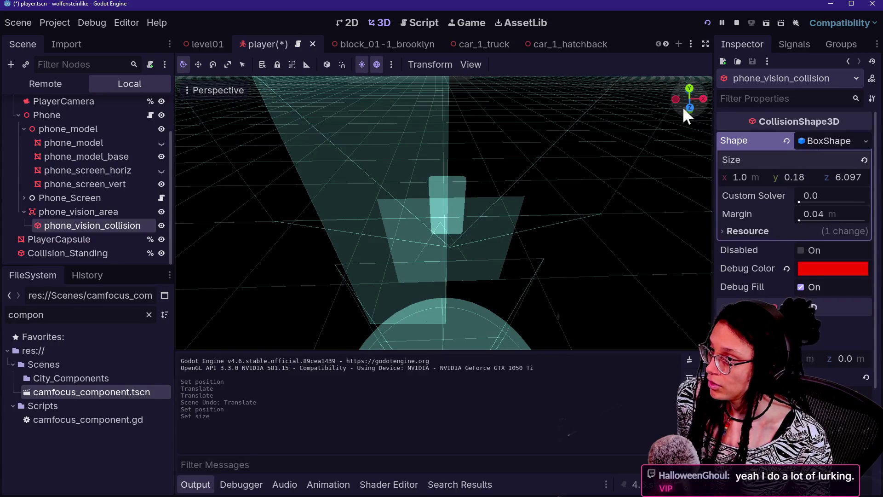
Inspect the flattened box in Front Orthogonal view, undoing an accidental sideways move
click(688, 107)
mouse_move(570, 119)
mouse_down()
mouse_move(565, 261)
mouse_move(511, 247)
mouse_up()
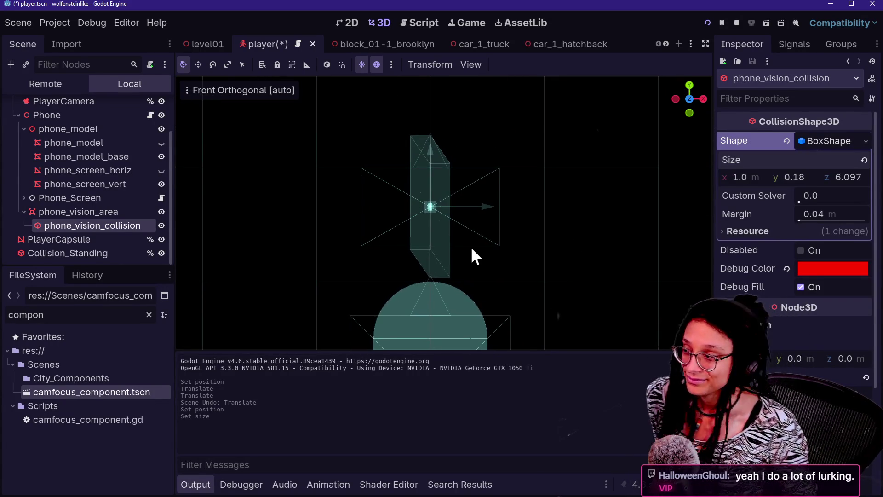
scroll(471, 246, up, 5)
mouse_move(506, 189)
mouse_down()
mouse_move(524, 231)
mouse_move(509, 331)
mouse_move(518, 281)
mouse_up()
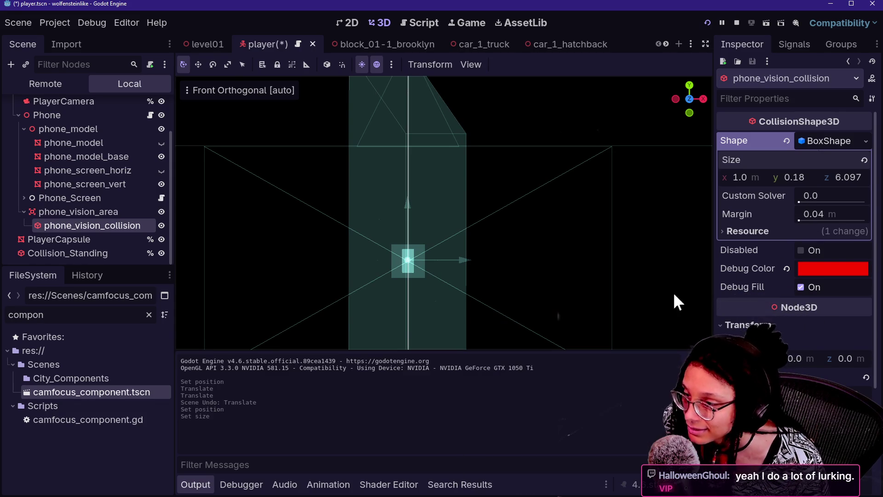
click(124, 213)
click(114, 224)
mouse_move(466, 261)
mouse_down()
mouse_move(528, 274)
mouse_move(655, 278)
mouse_move(353, 253)
mouse_up()
key(ctrl+z)
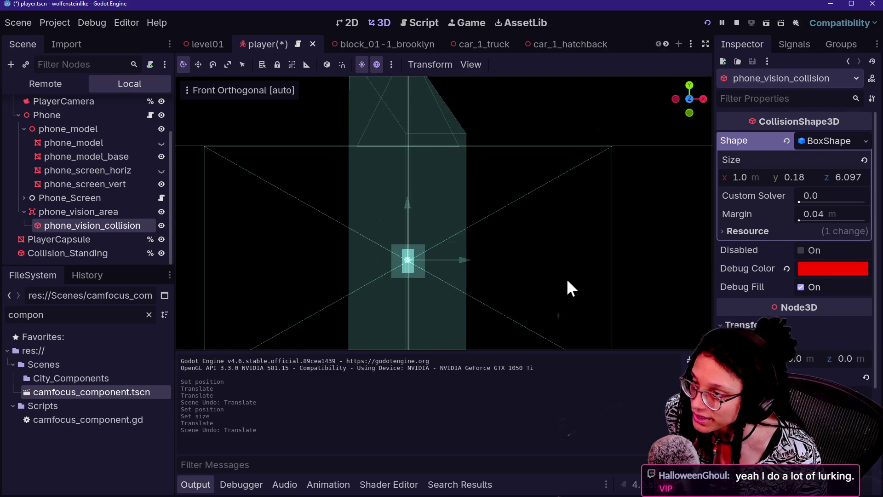
Reset phone_vision_area's rotation to zero and set its Y position to 0
click(69, 212)
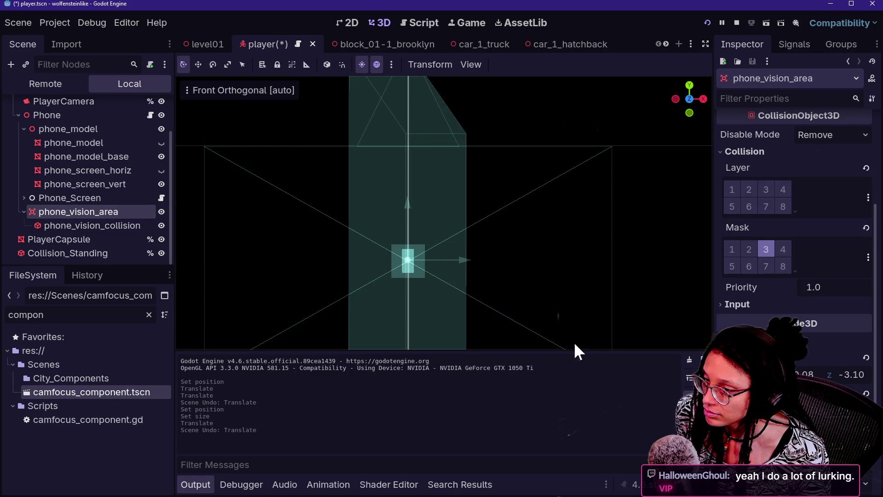
scroll(862, 336, down, 3)
click(866, 299)
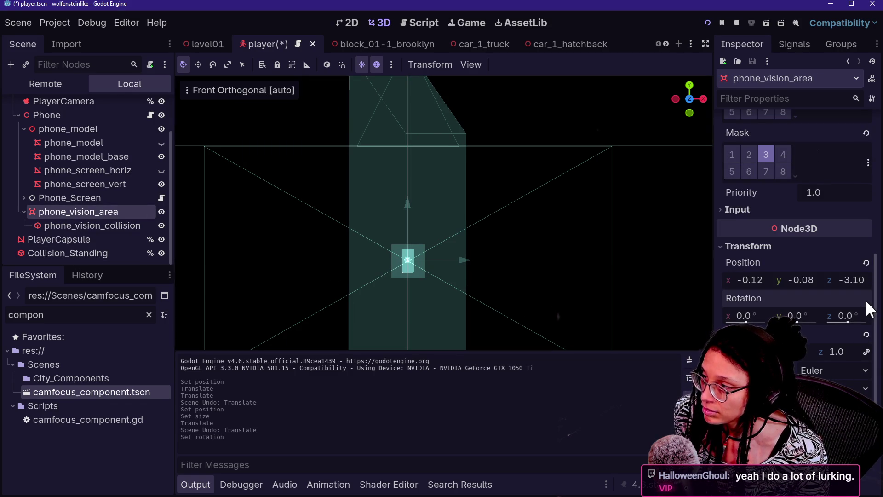
mouse_move(699, 73)
mouse_down()
mouse_move(497, 184)
mouse_move(428, 201)
mouse_up()
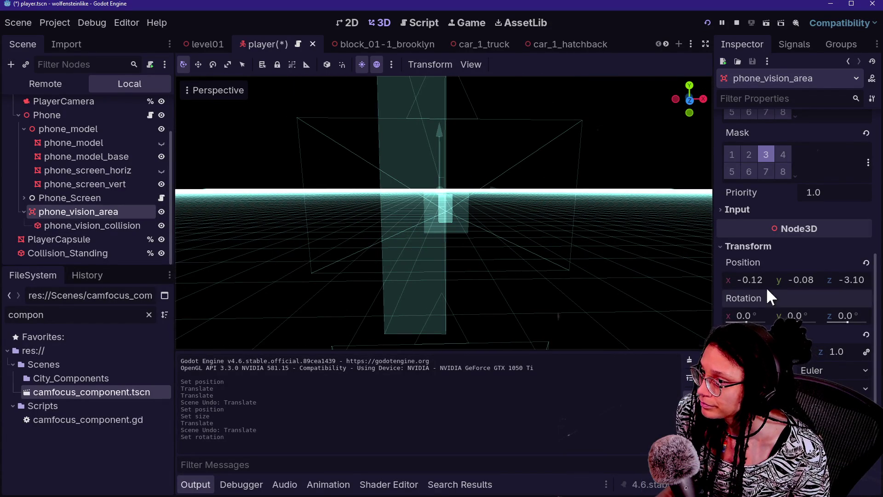
drag(768, 289, 775, 289)
key(ctrl+z)
mouse_move(853, 280)
mouse_down()
mouse_move(791, 281)
mouse_move(818, 281)
mouse_move(791, 281)
mouse_move(812, 289)
mouse_up()
key(ctrl+z)
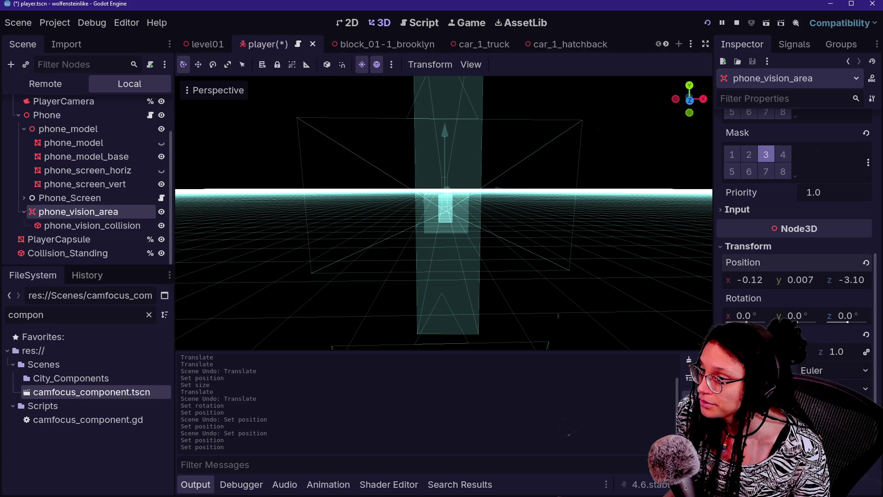
key(Return)
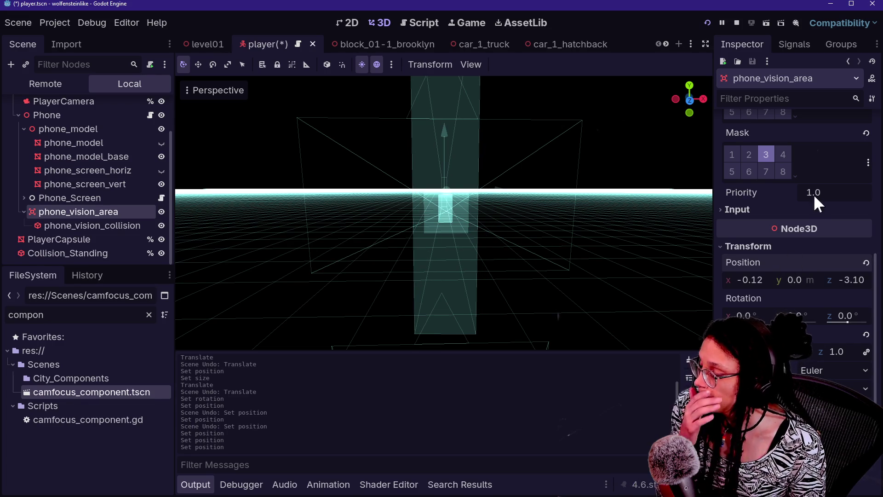
scroll(748, 290, up, 5)
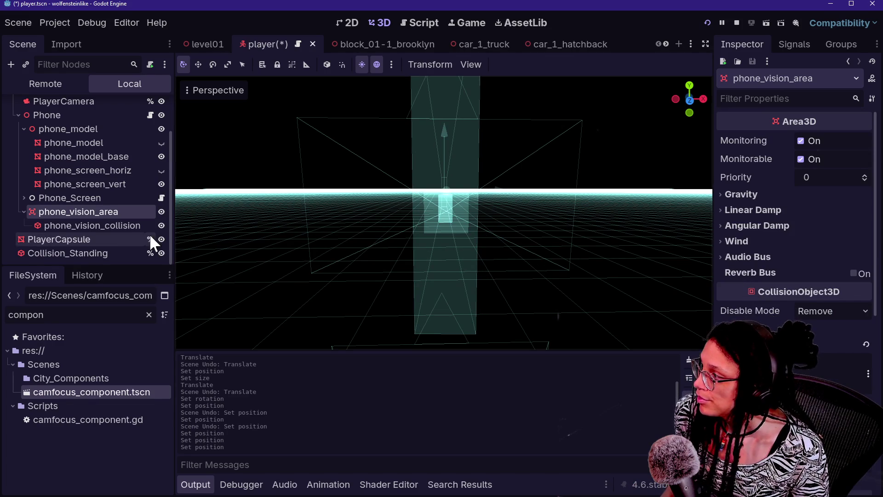
Thin the collision box to 0.108 × 0.036 and set the vision area's X position to 0
click(106, 225)
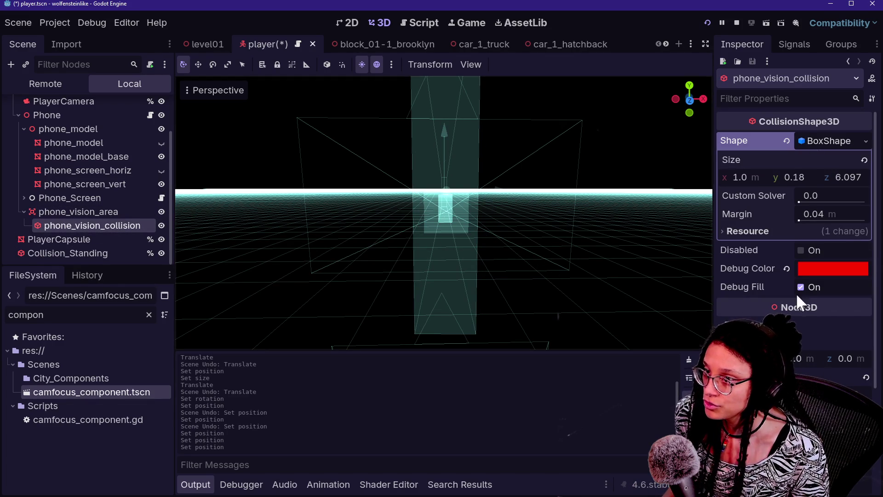
drag(805, 178, 781, 177)
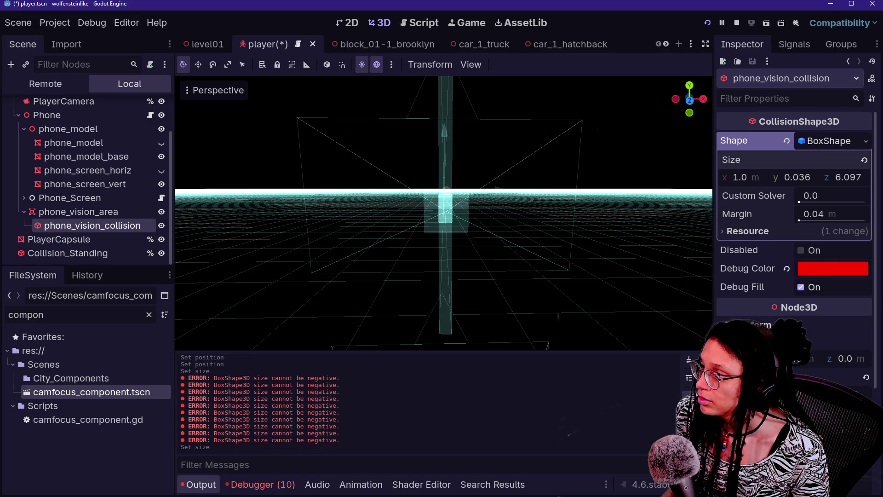
mouse_move(661, 244)
mouse_down()
mouse_move(552, 239)
mouse_move(740, 177)
mouse_move(707, 178)
mouse_move(758, 177)
mouse_up()
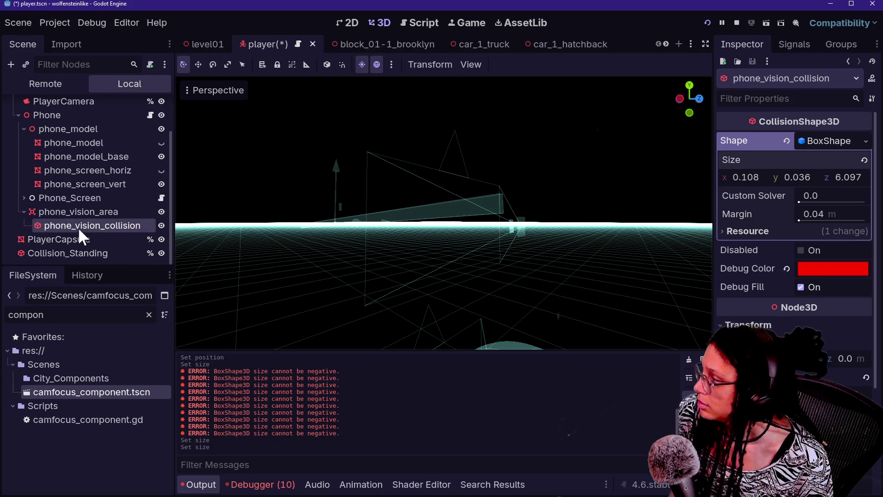
click(83, 212)
scroll(795, 207, down, 5)
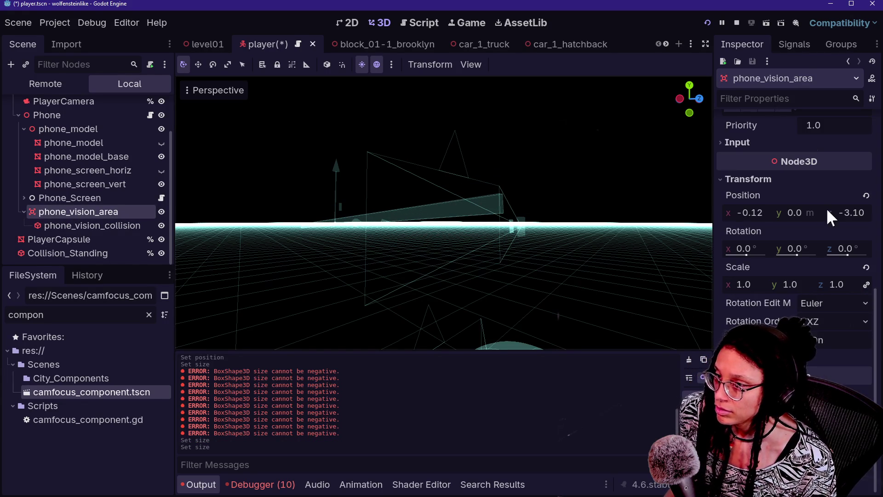
click(752, 214)
text(0)
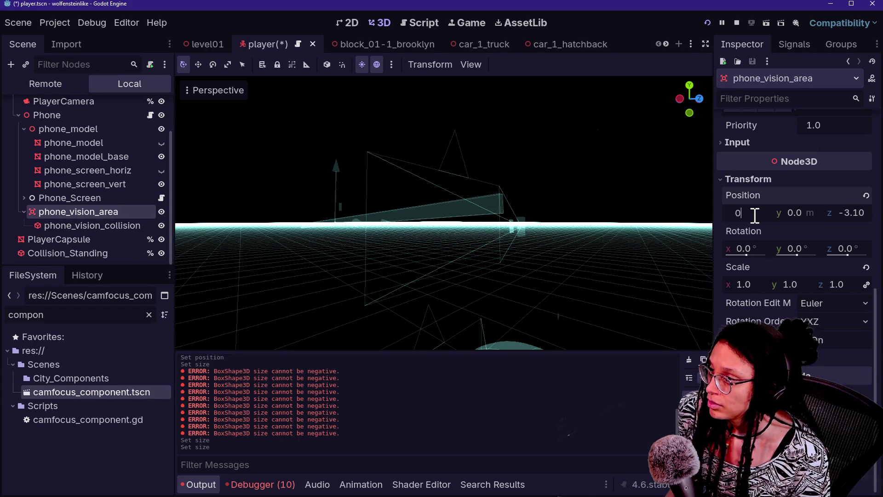
key(Return)
mouse_move(442, 211)
mouse_down()
mouse_move(478, 198)
mouse_move(588, 246)
mouse_up()
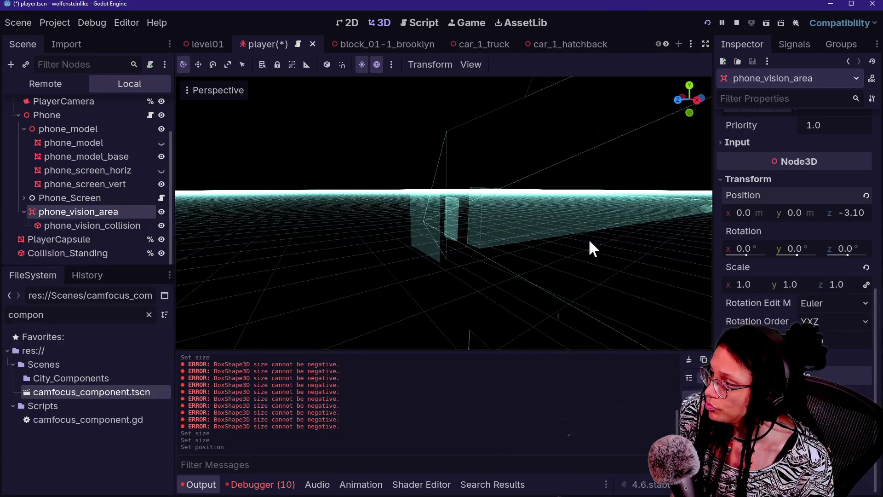
Move phone_vision_area to z -3.05, save the player scene, and launch the game
click(56, 225)
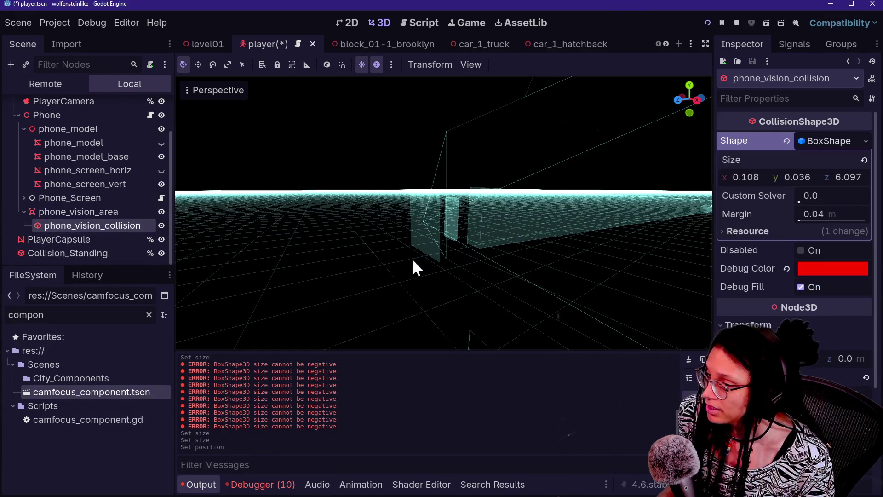
click(73, 211)
drag(844, 208, 851, 208)
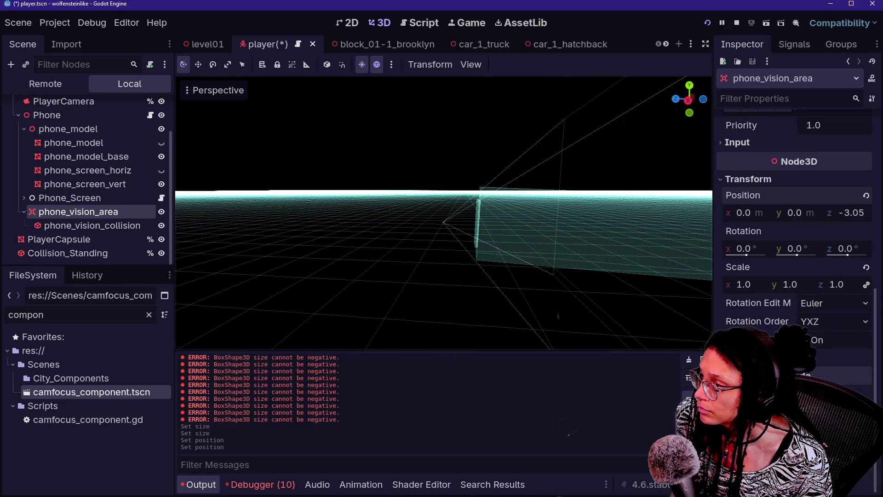
click(607, 216)
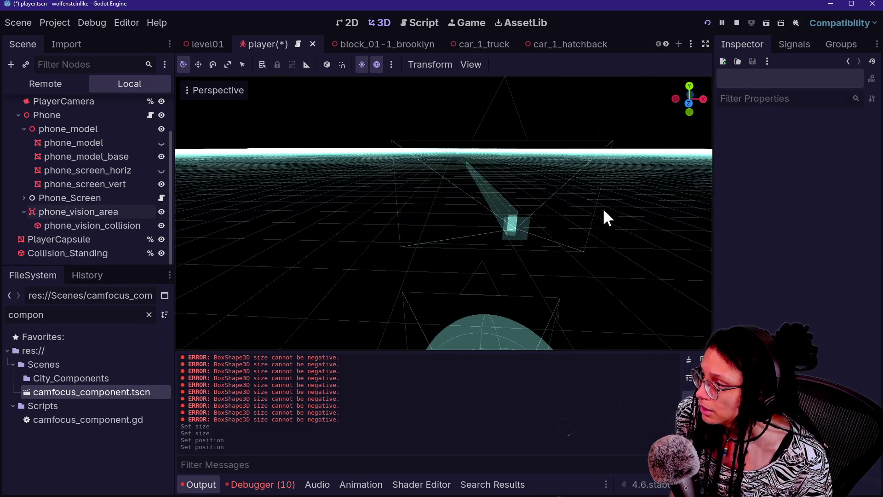
key(ctrl+s)
click(707, 21)
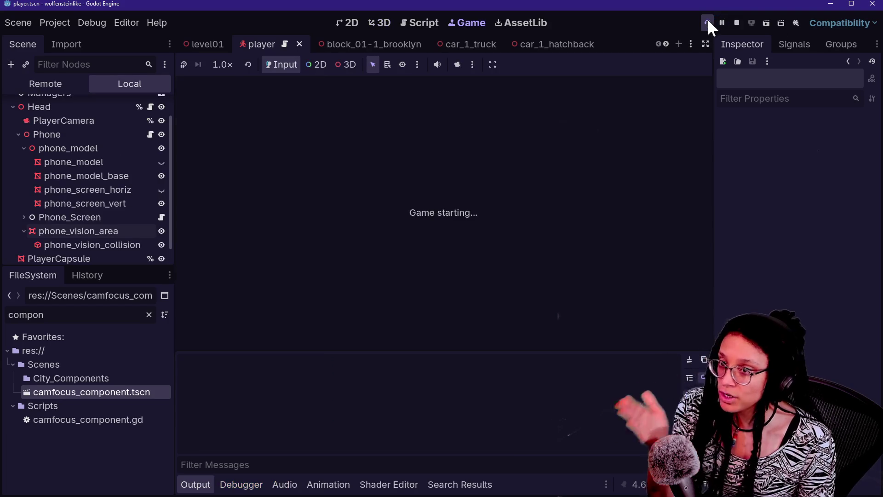
Walk the player up the street with W, back it down with S, then return to player.gd
key(w)
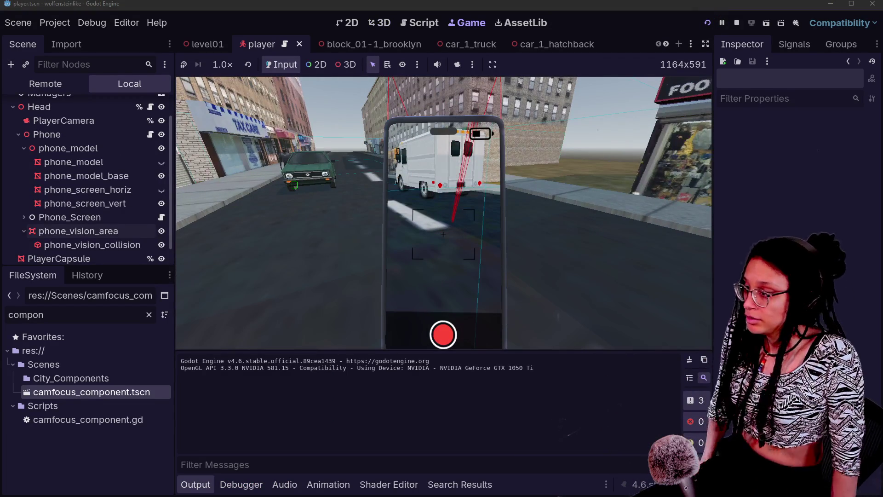
key(s)
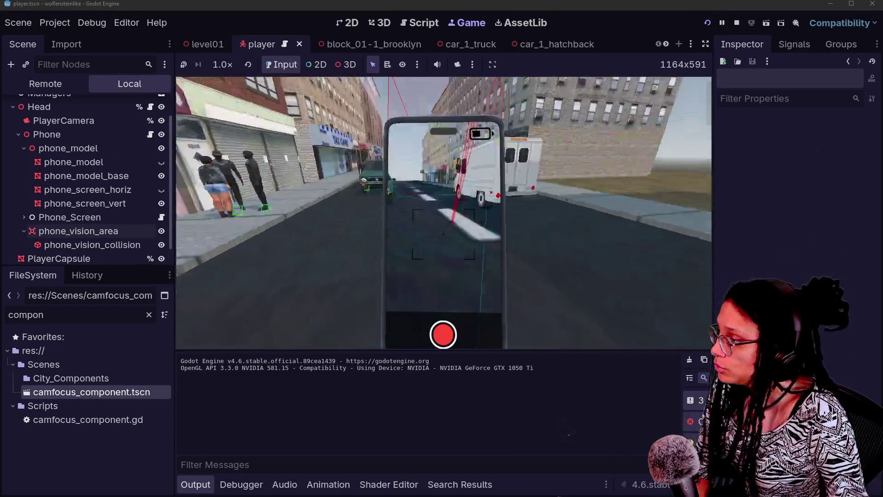
key(s)
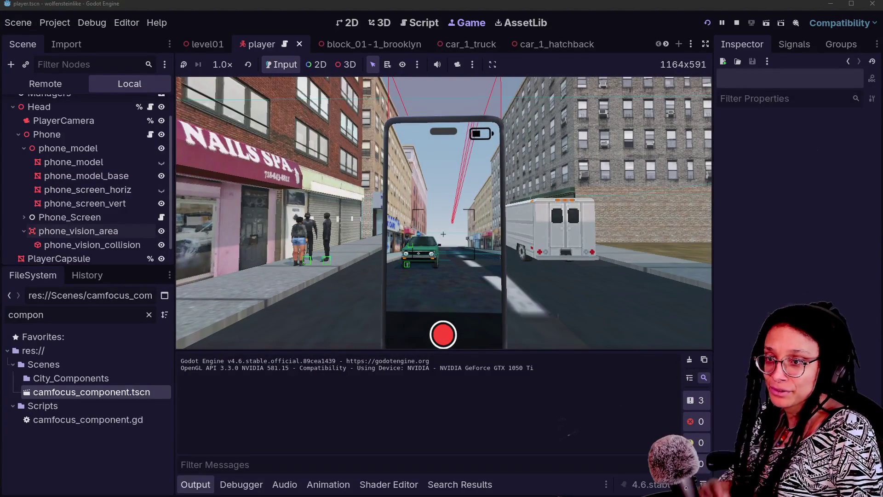
key(s)
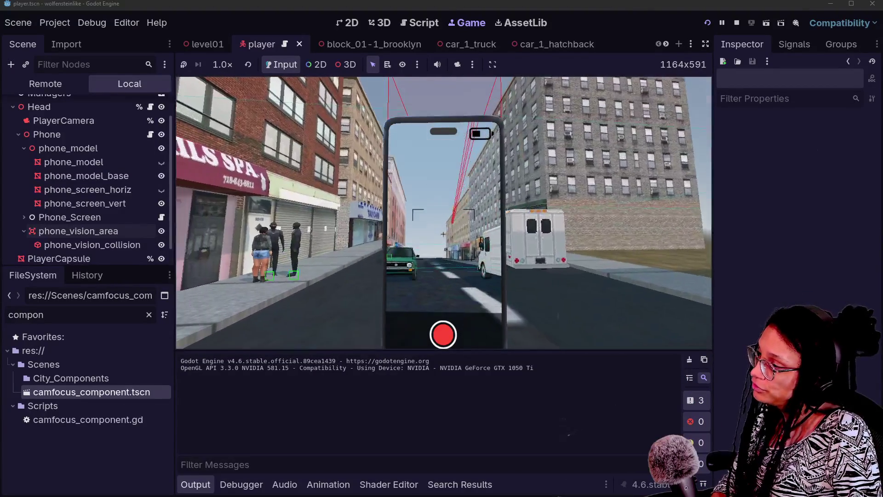
key(s)
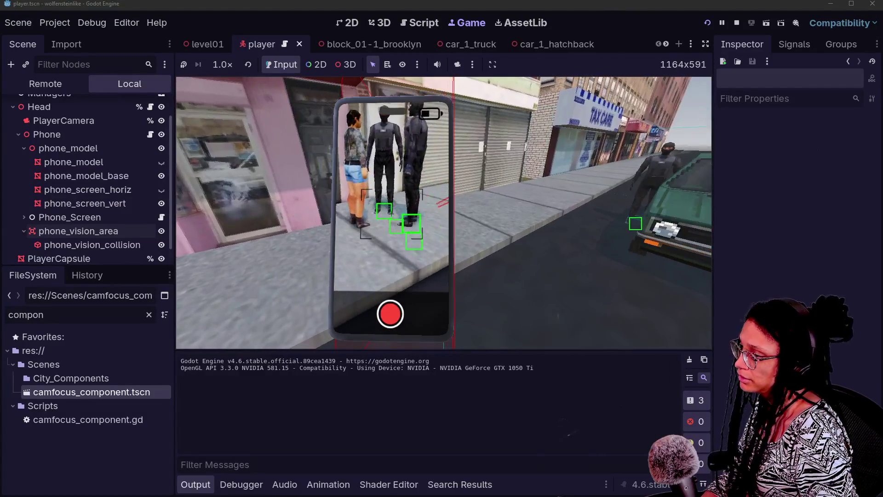
key(ctrl+F3)
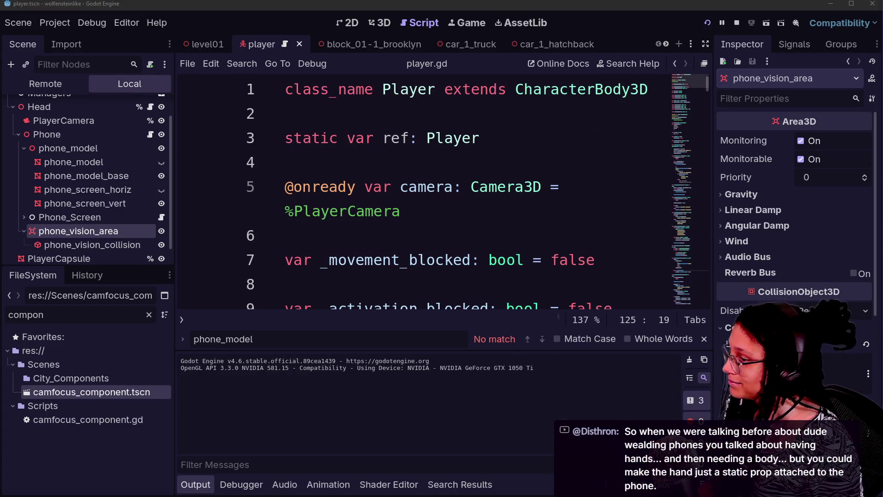
Move phone_vision_area from collision mask 3 to collision layer 3 and save the player scene
scroll(794, 207, down, 5)
scroll(795, 207, up, 5)
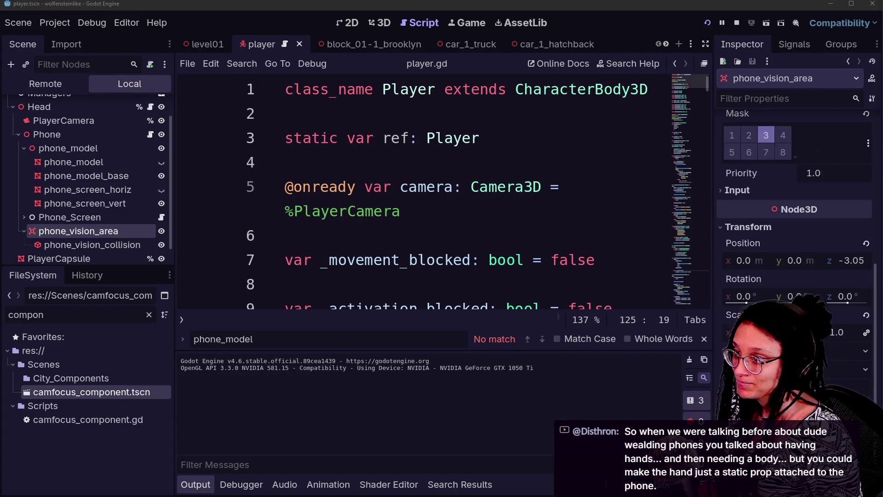
click(765, 277)
click(766, 218)
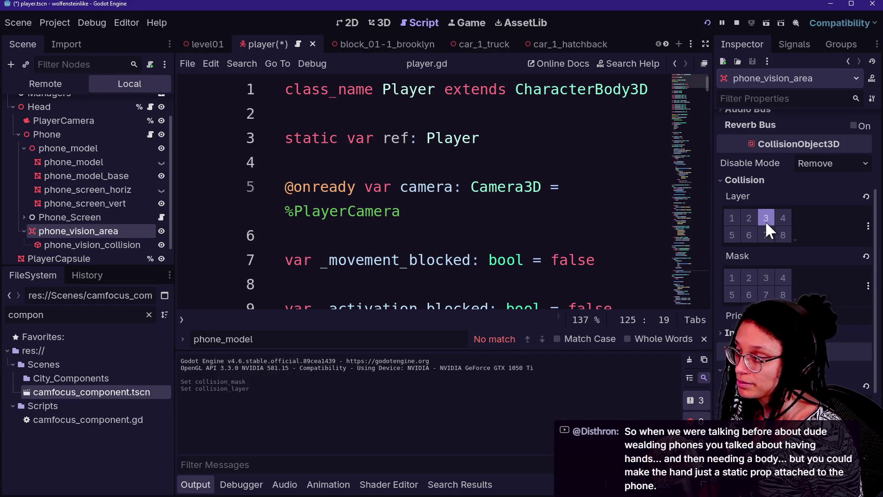
key(ctrl+s)
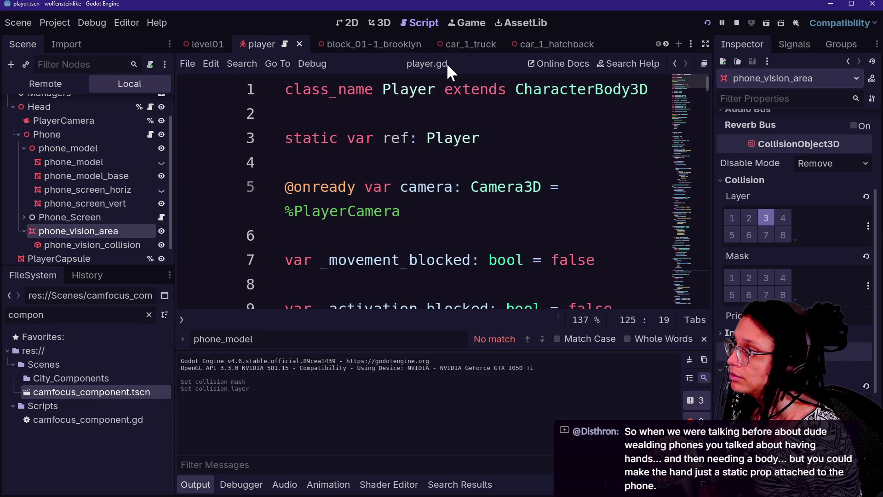
Open camfocus_component.tscn, change Face_Area's collision layer, and save it
double_click(96, 392)
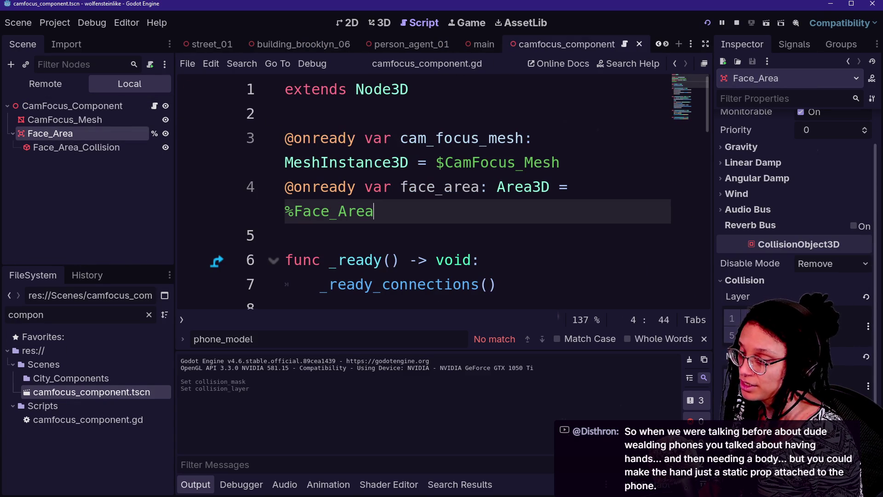
click(745, 318)
key(ctrl+s)
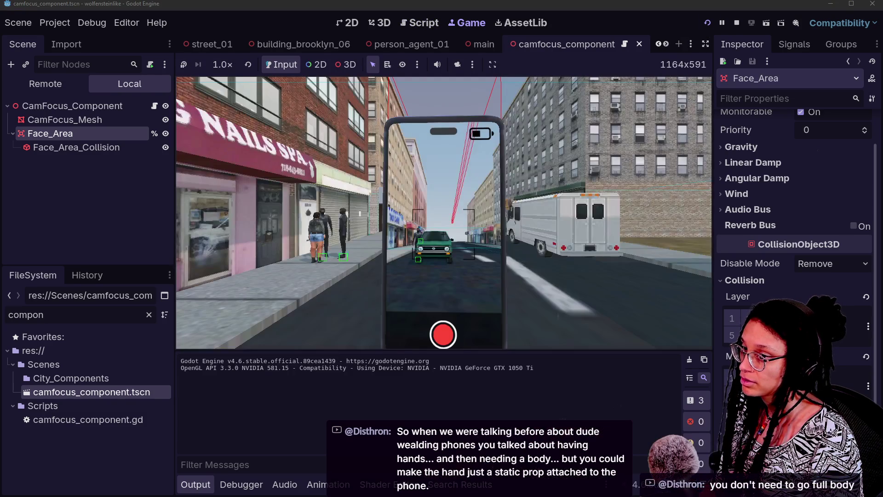
Walk forward in the game and review the four area_entered errors about handlers expecting 0 arguments
key(w)
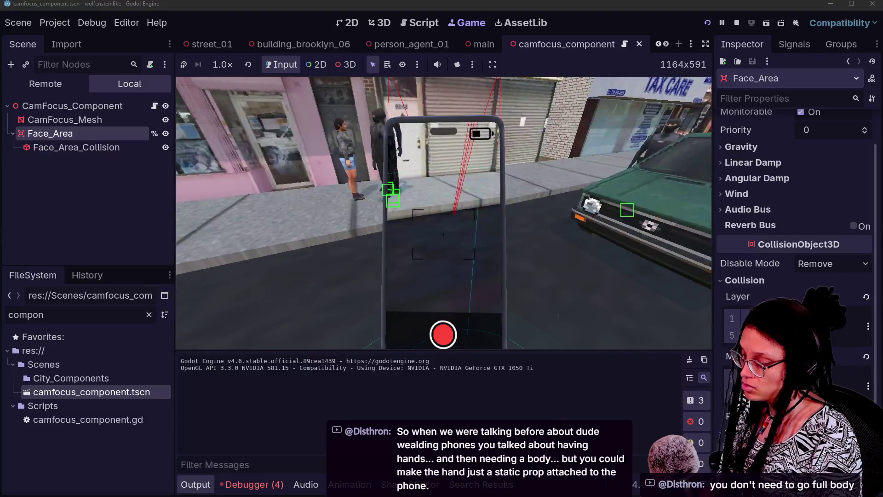
click(252, 484)
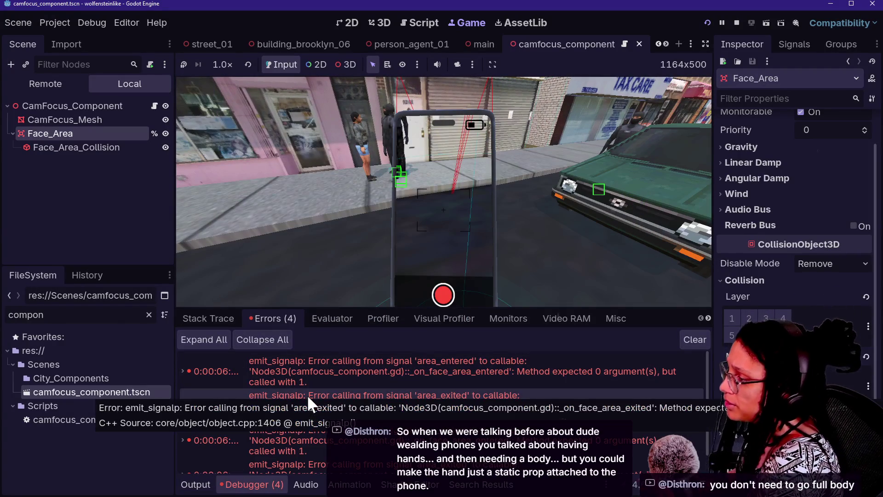
double_click(383, 359)
double_click(382, 360)
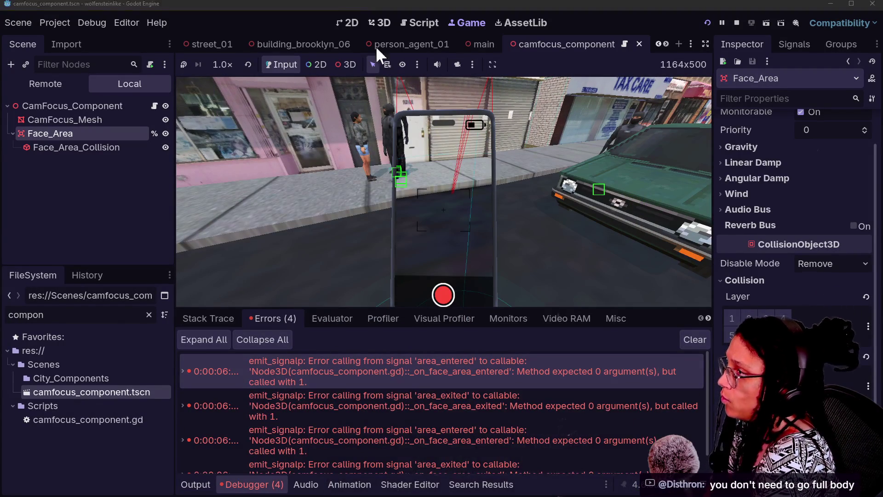
click(419, 22)
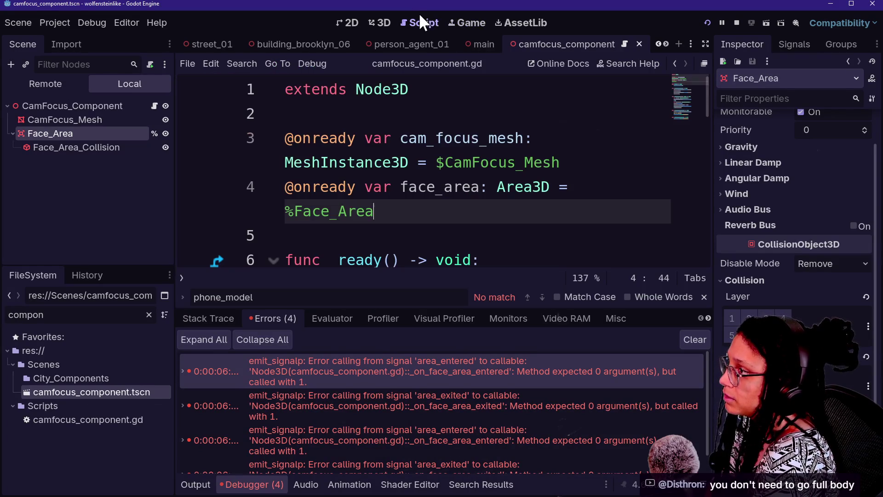
Add an 'area: Area3D' parameter to both face-area handlers on lines 19 and 23, save, and rerun
click(575, 114)
scroll(575, 114, down, 10)
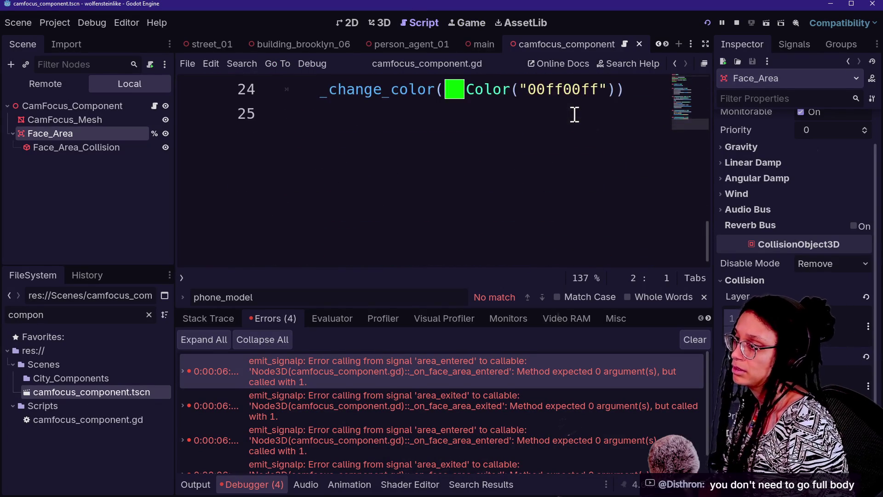
scroll(575, 115, up, 3)
scroll(537, 168, down, 1)
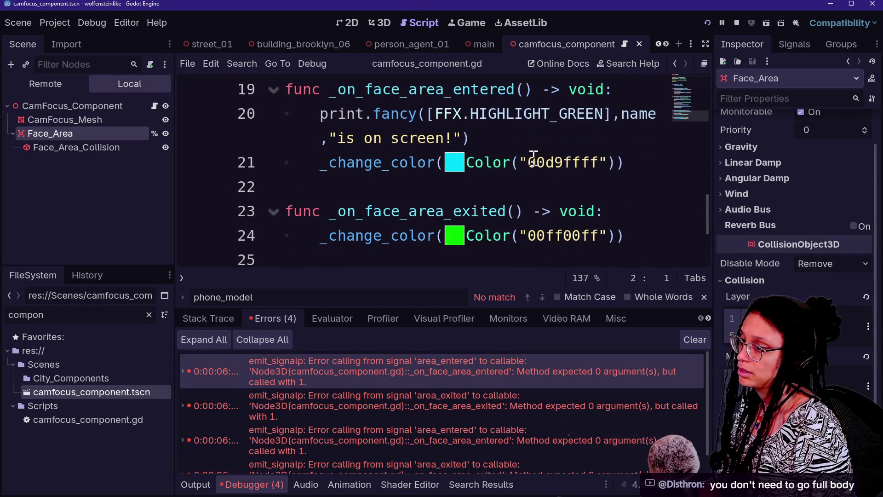
click(525, 92)
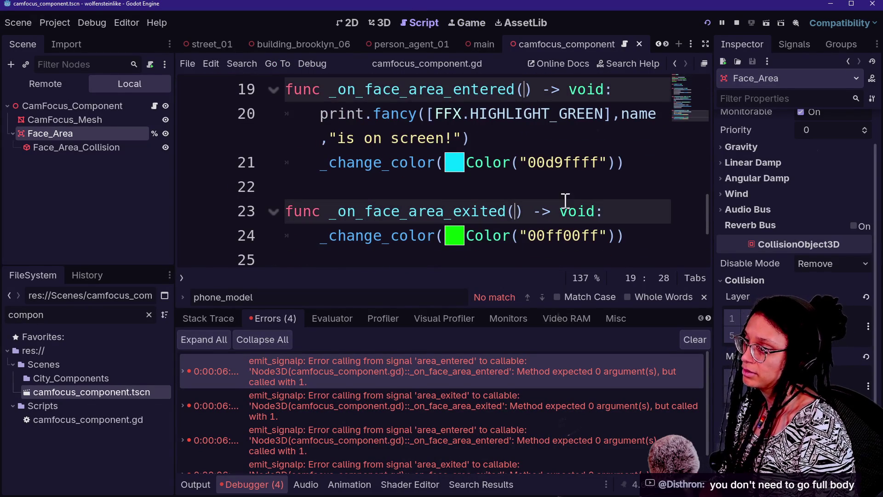
text(area:)
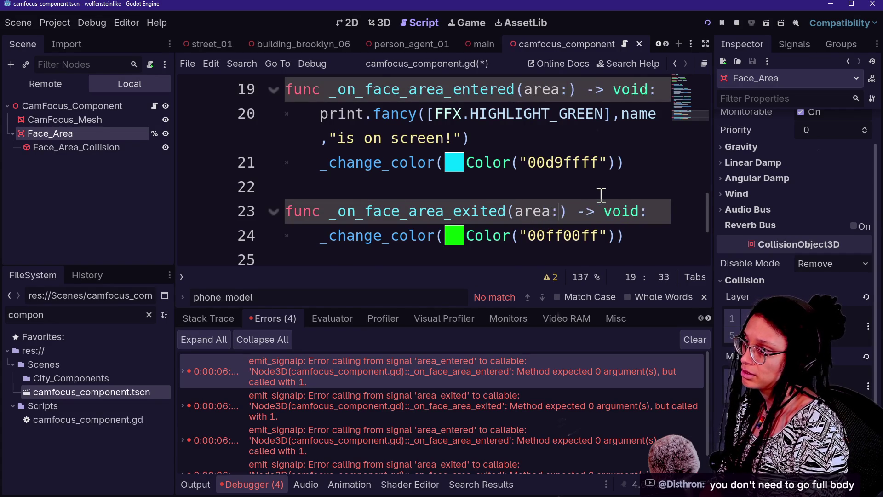
text( Area3)
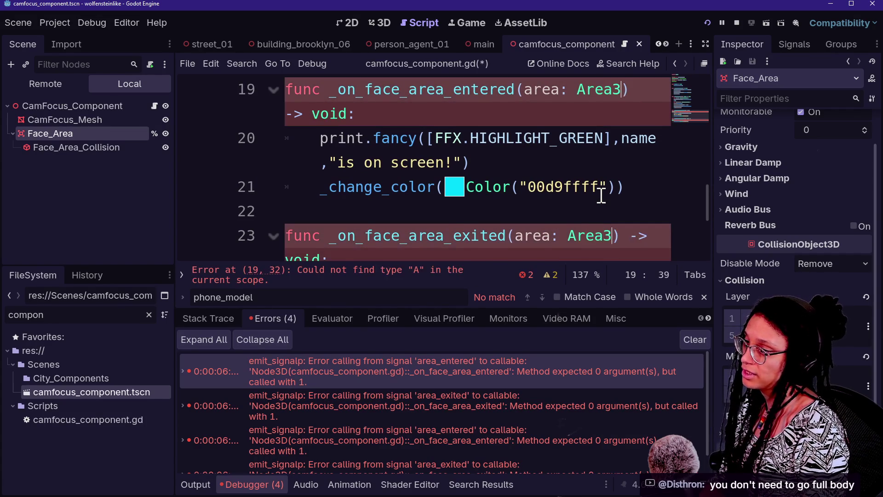
text(D)
click(362, 170)
key(ctrl+s)
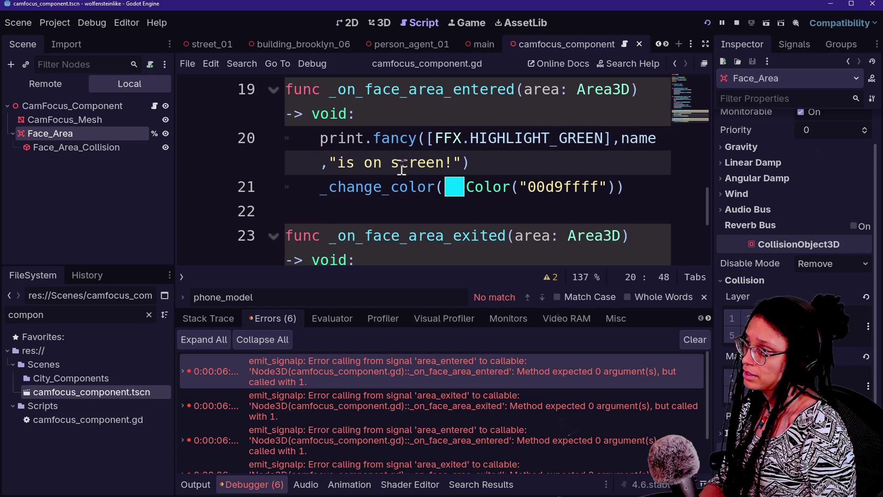
click(709, 23)
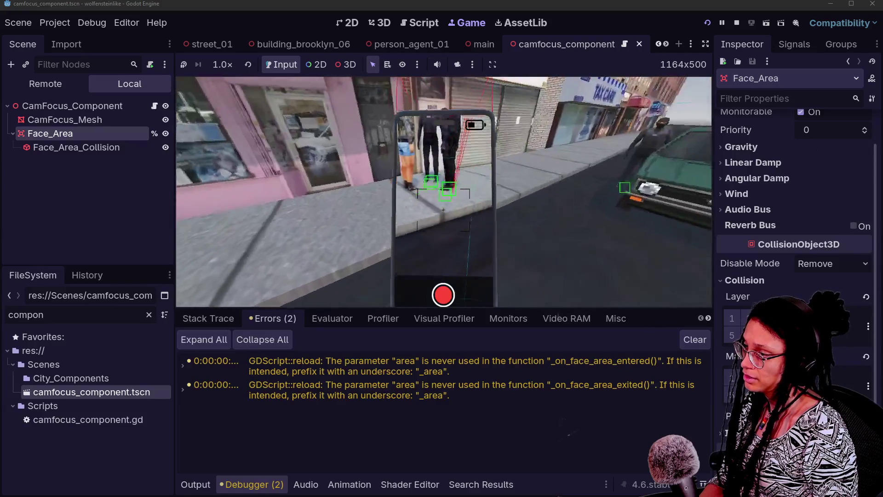
Show the Output log and look around the running game at pedestrians and the car
click(196, 485)
click(484, 241)
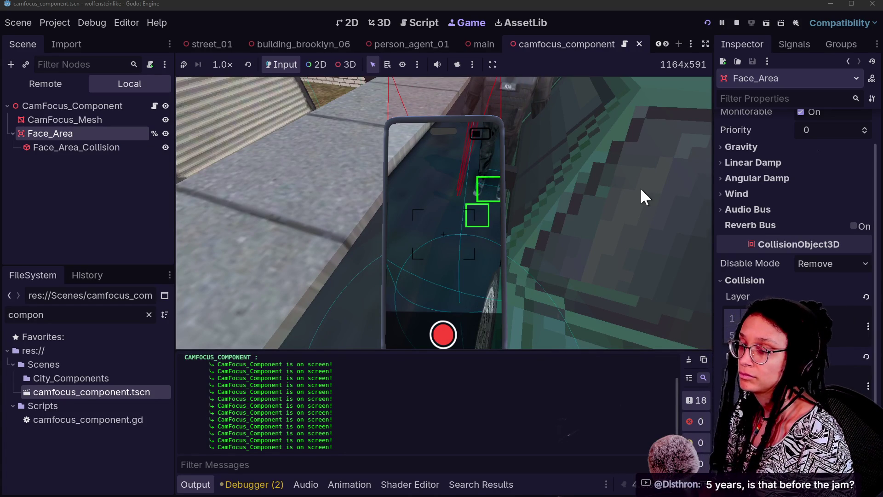
key(alt+Tab)
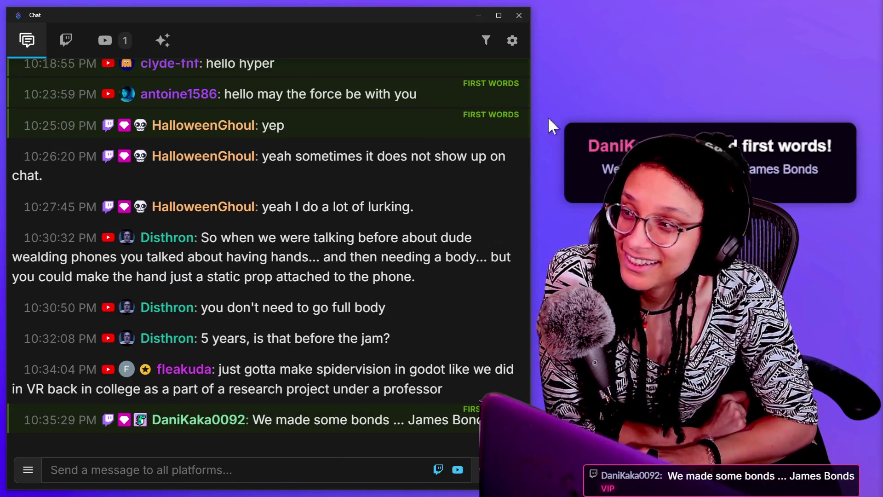
Narrow the Chat window in two drags of its right edge
drag(530, 114, 509, 114)
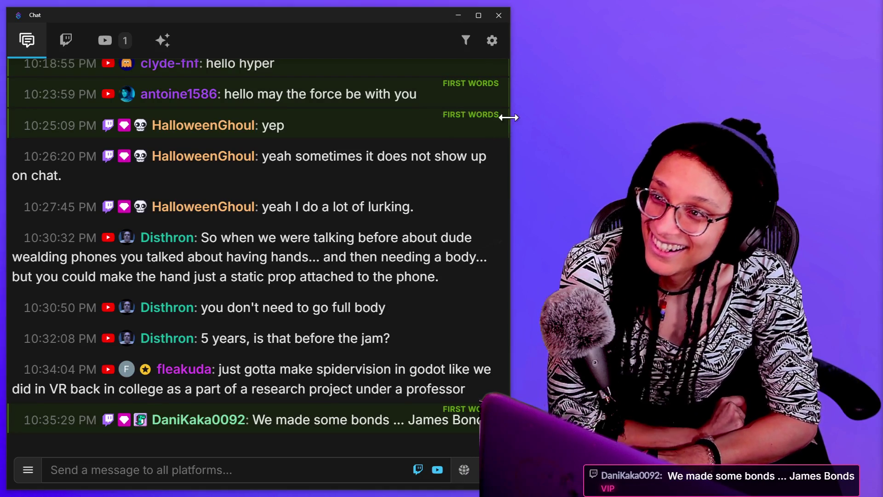
drag(510, 118, 486, 115)
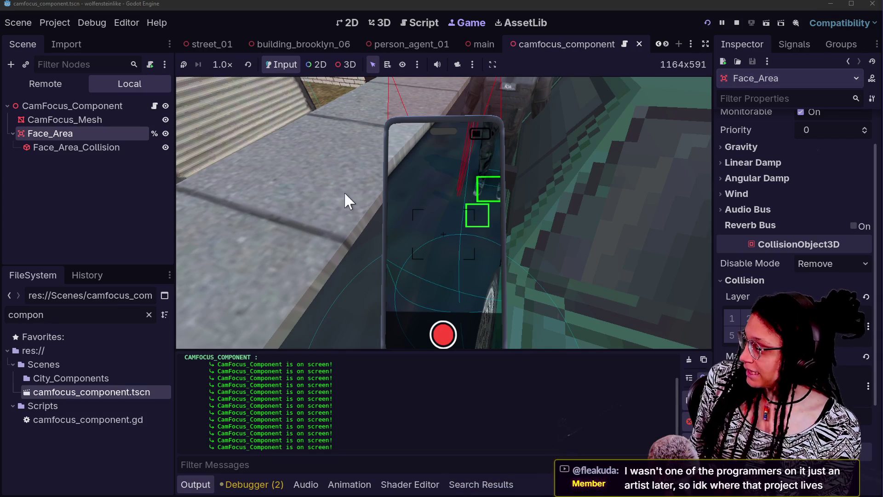
Search FileSystem for 'ise' and open the ise_open_ideas.md notes file
click(68, 314)
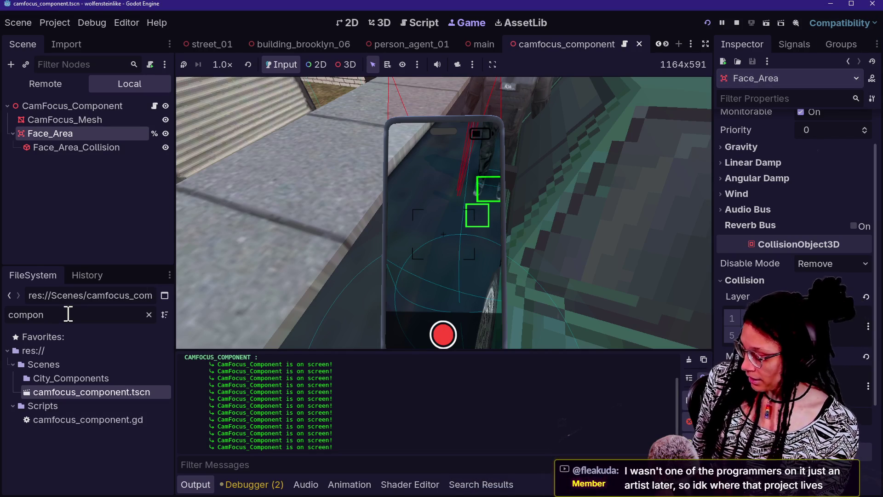
key(BackSpace)
key(BackSpace)
key(BackSpace)
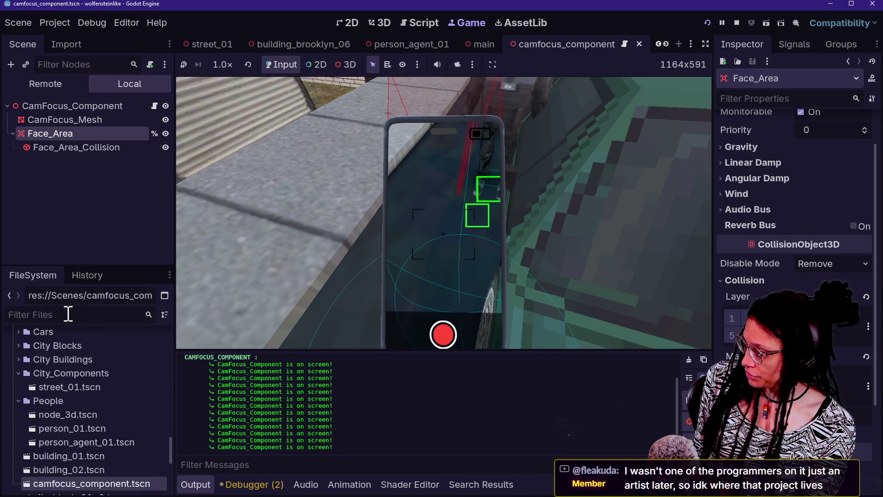
text(ise)
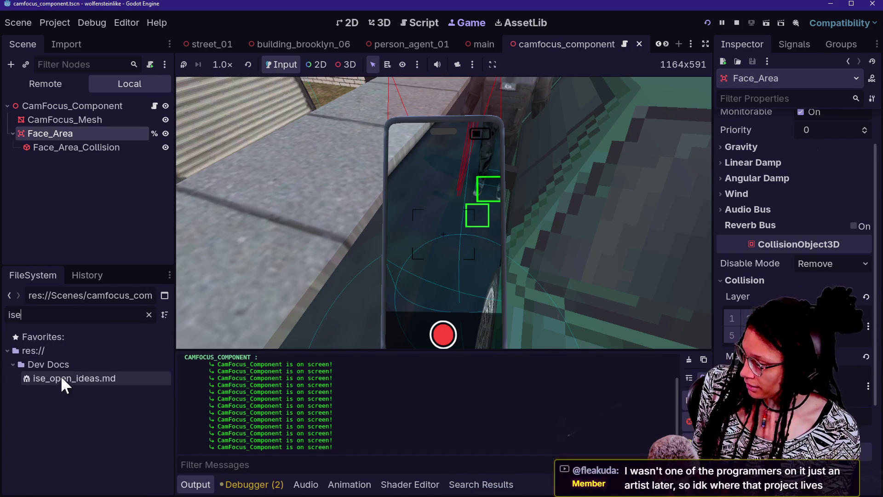
double_click(65, 379)
scroll(421, 227, down, 3)
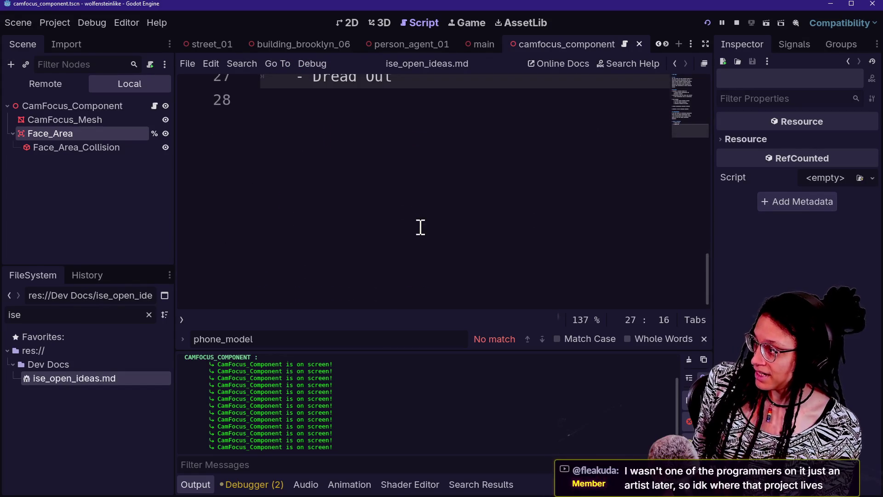
scroll(421, 227, up, 2)
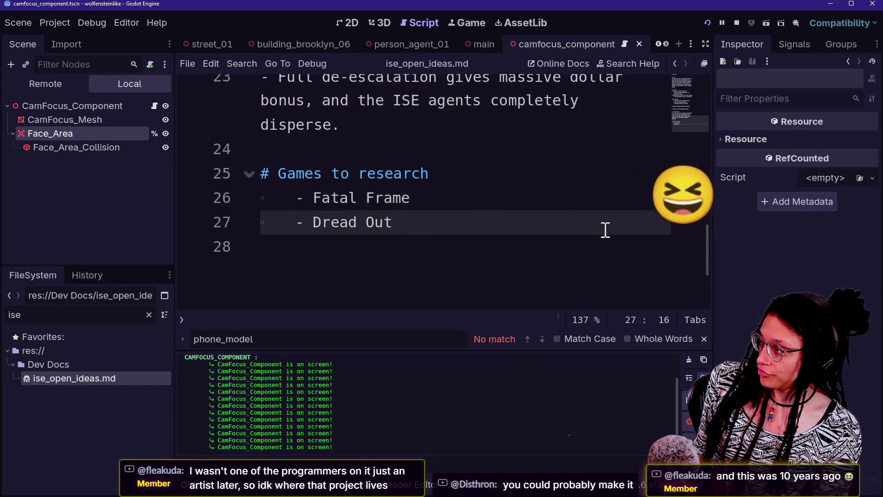
Add '- Content Warning' below Dread Out under Games to research and save
key(Return)
text(- )
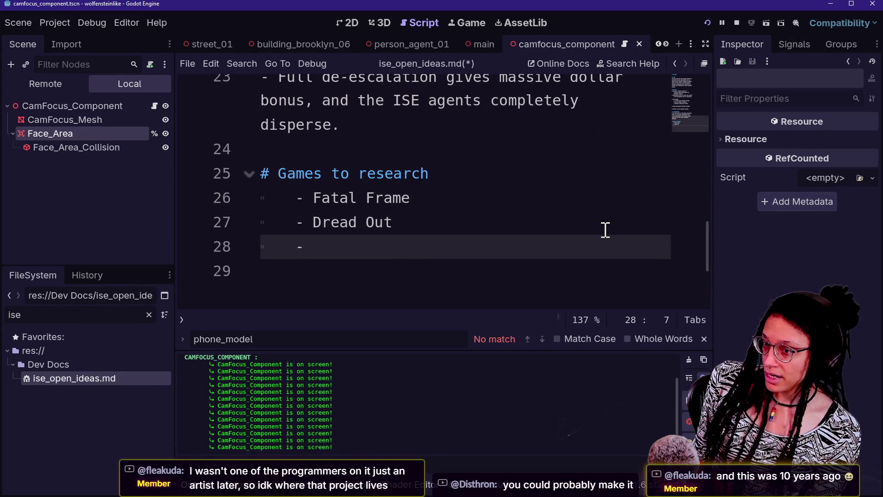
text(Contentw)
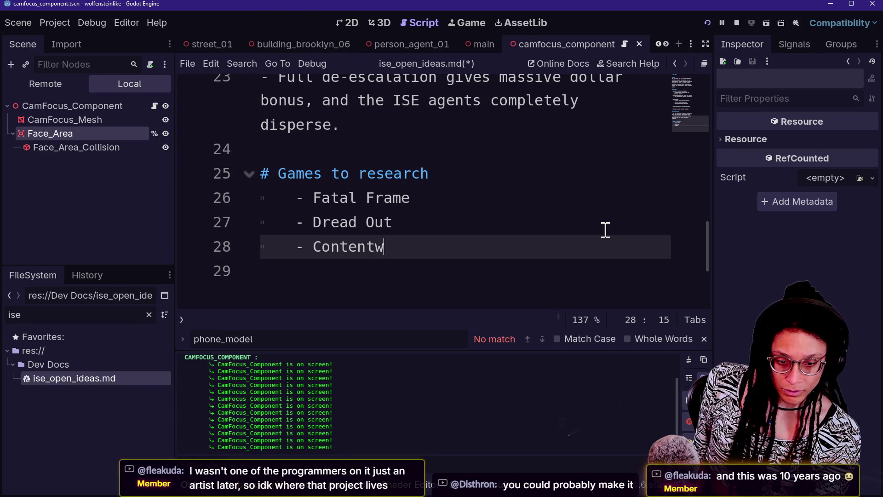
key(BackSpace)
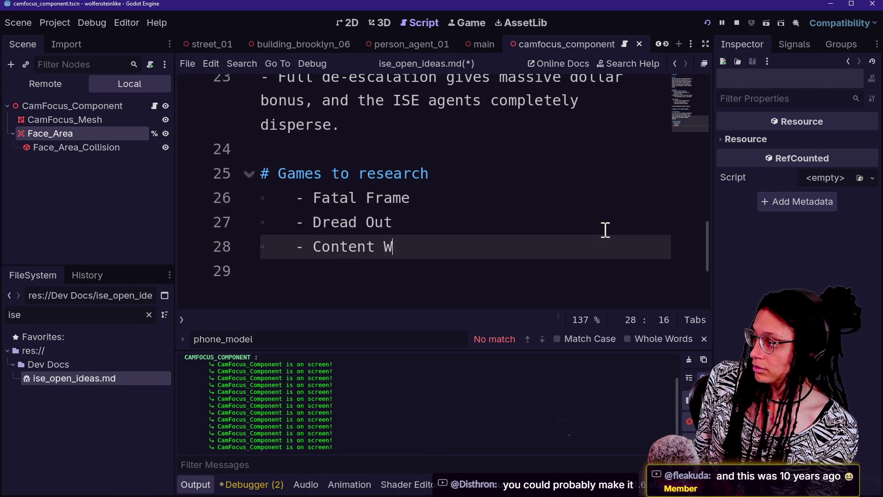
click(591, 225)
click(455, 196)
click(462, 230)
click(467, 248)
key(ctrl+s)
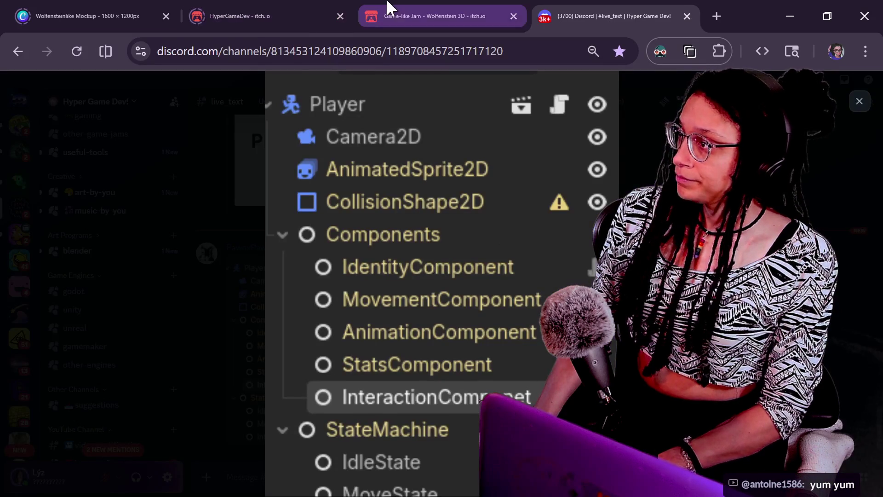
Switch to the itch.io 'Game-like Jam - Wolfenstein 3D' browser tab
click(414, 16)
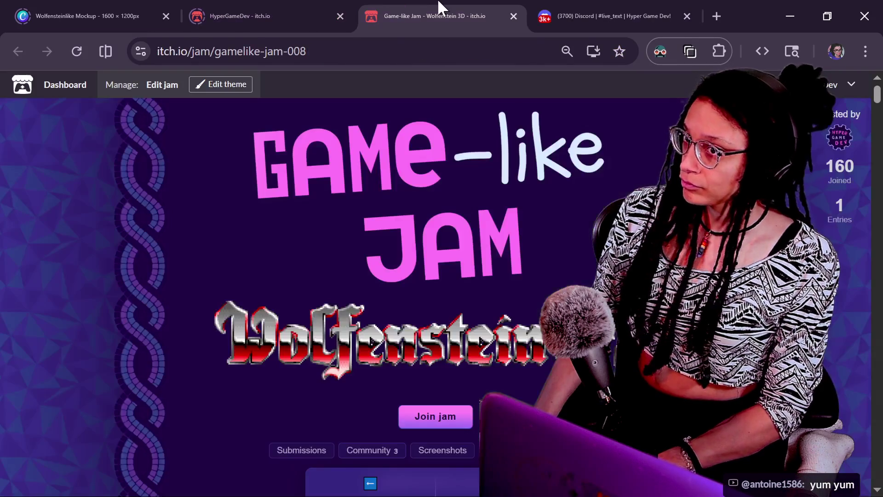
scroll(529, 205, down, 3)
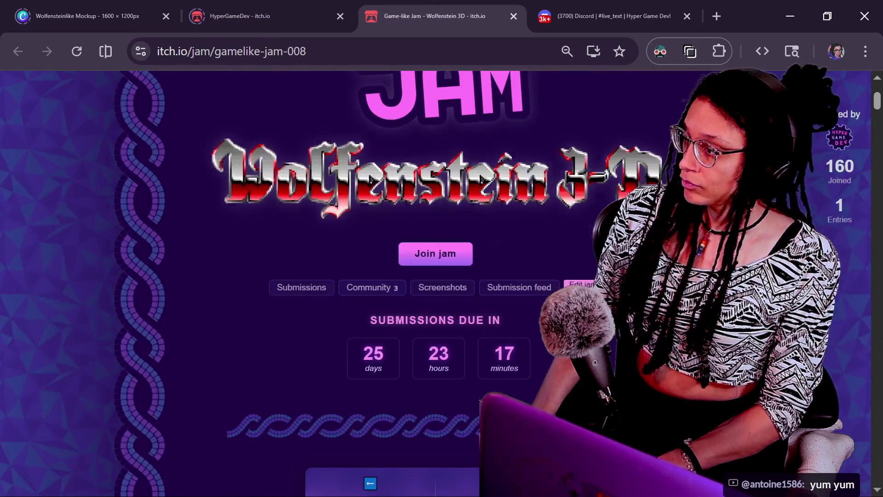
scroll(425, 255, down, 2)
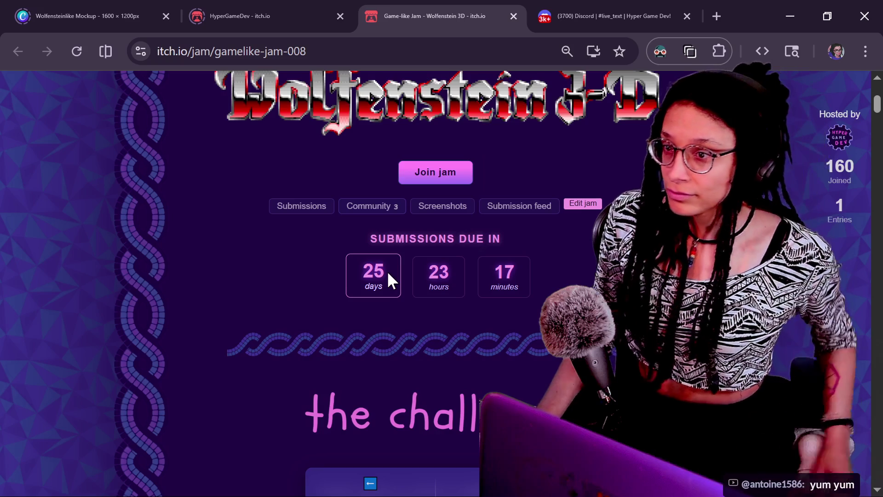
key(alt+Tab)
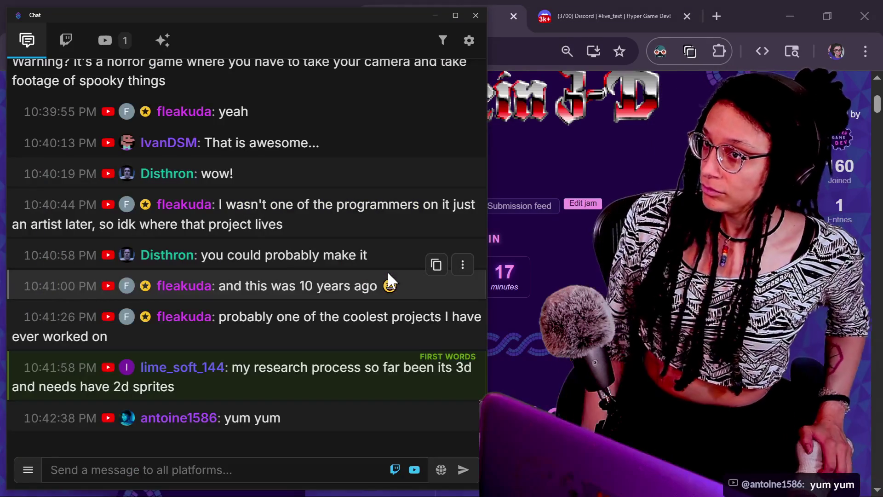
click(741, 31)
click(790, 15)
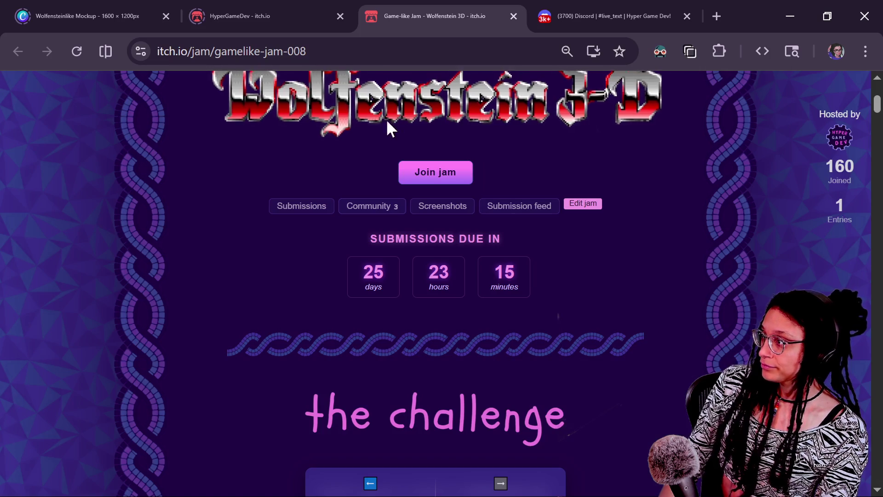
click(391, 479)
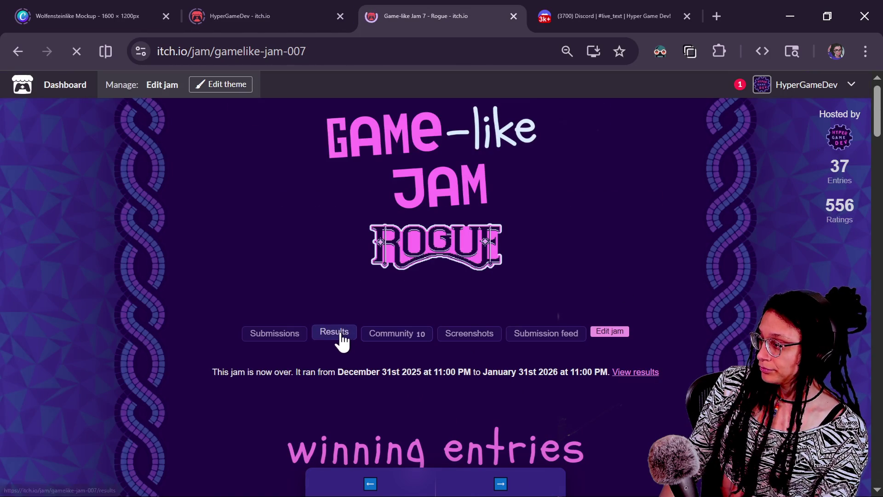
Search the Rogue jam's submissions page for the creator 'lime'
click(289, 340)
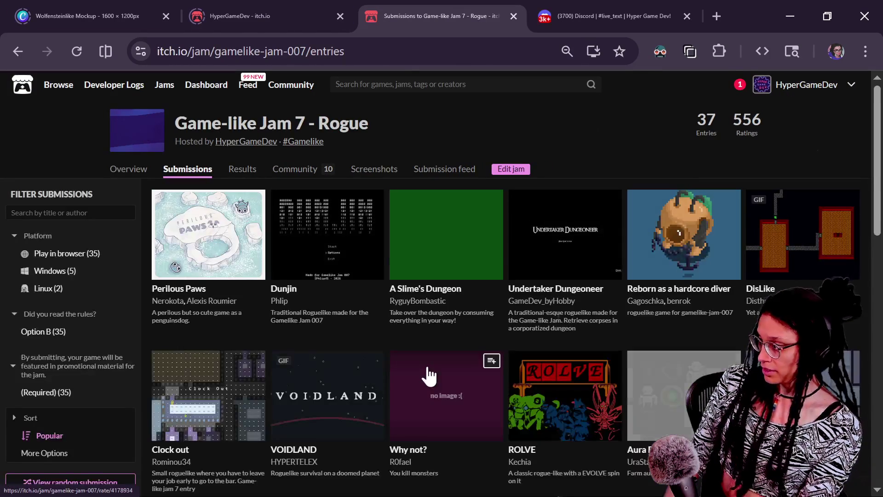
key(ctrl+f)
text(lime)
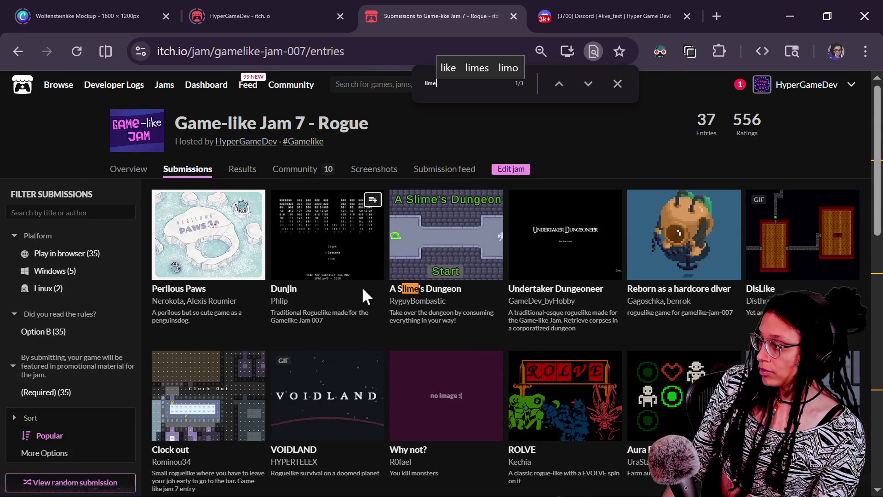
key(Return)
scroll(362, 286, down, 8)
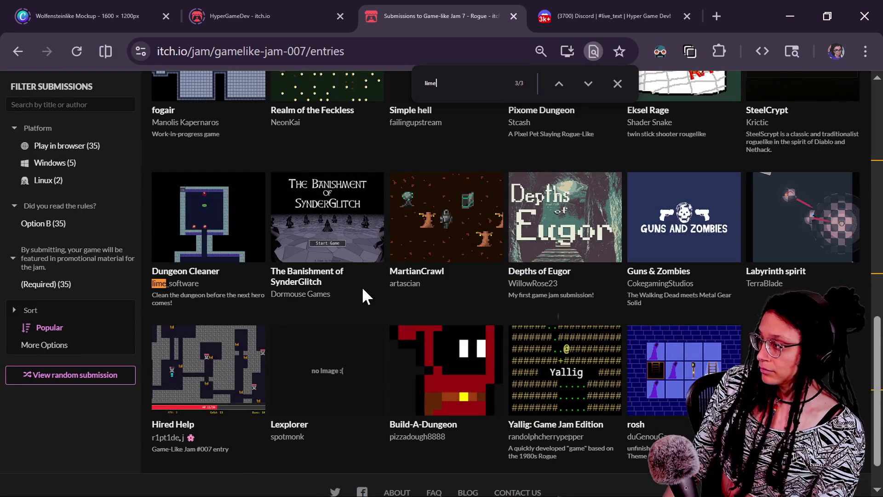
Open Dungeon Cleaner's own itch.io game page and run the game
click(194, 183)
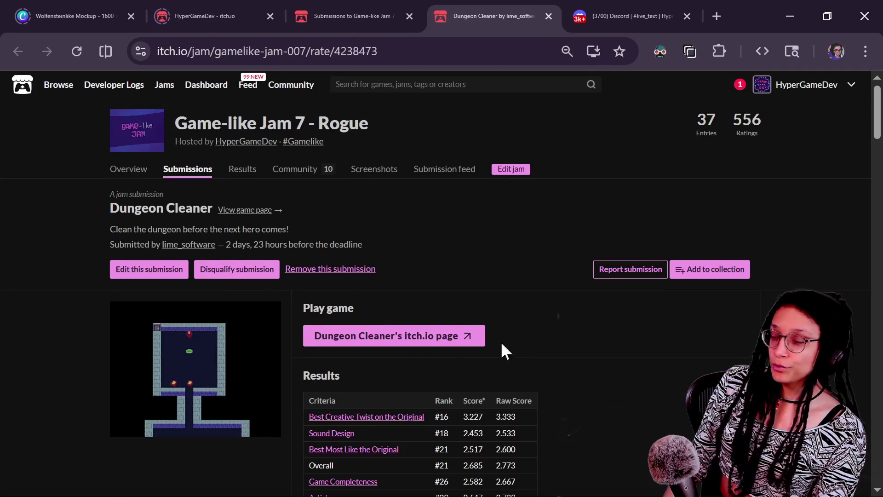
click(453, 337)
click(452, 409)
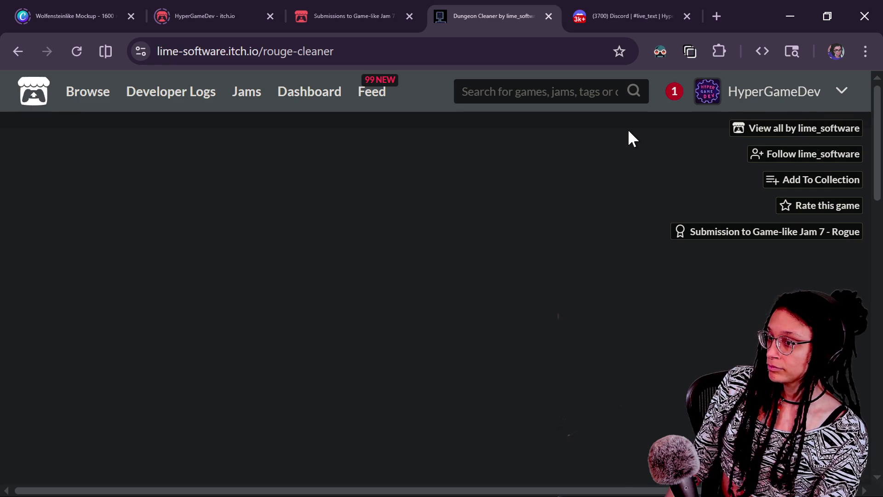
Scroll the Dungeon Cleaner page, glance at chat, and refocus the game
scroll(628, 132, down, 1)
scroll(628, 131, down, 2)
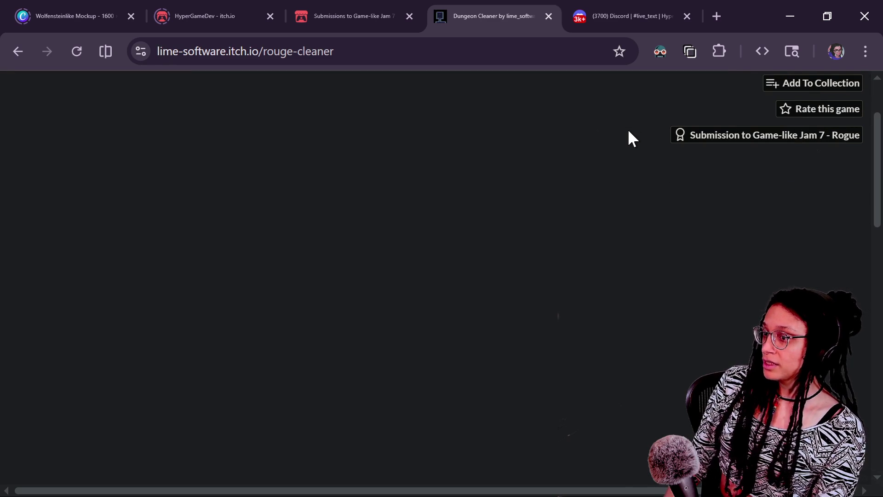
scroll(629, 132, down, 2)
scroll(628, 132, up, 3)
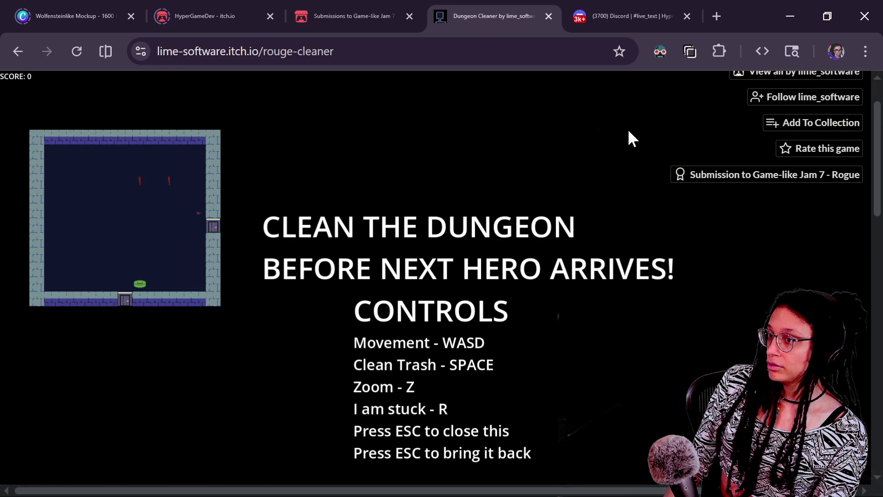
key(alt+Tab)
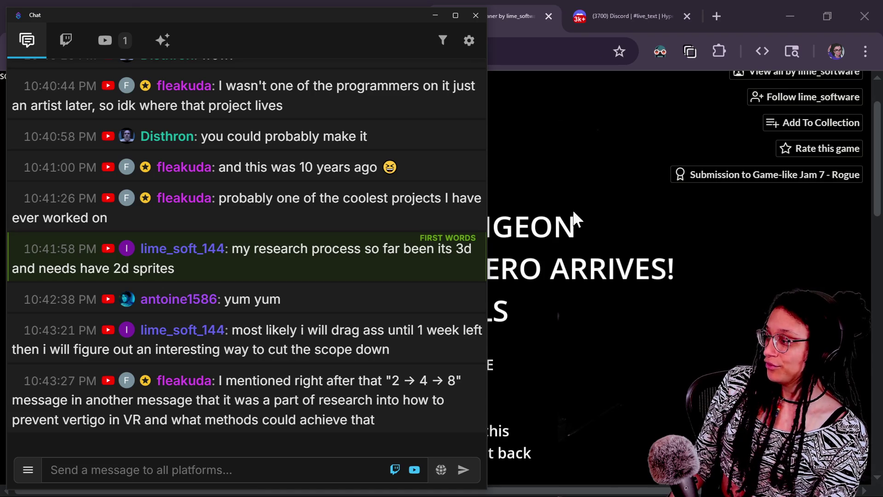
click(539, 222)
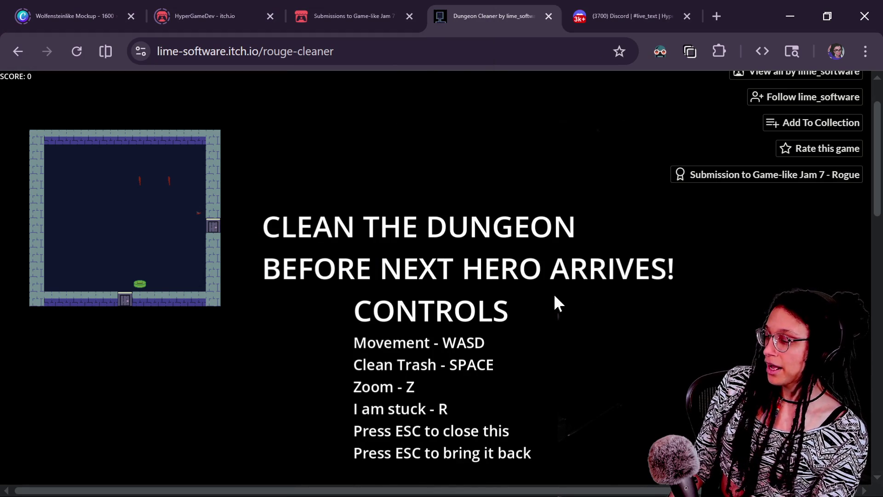
Close the controls screen and walk through several dungeon rooms and corridors with WASD
key(Escape)
key(a)
key(d)
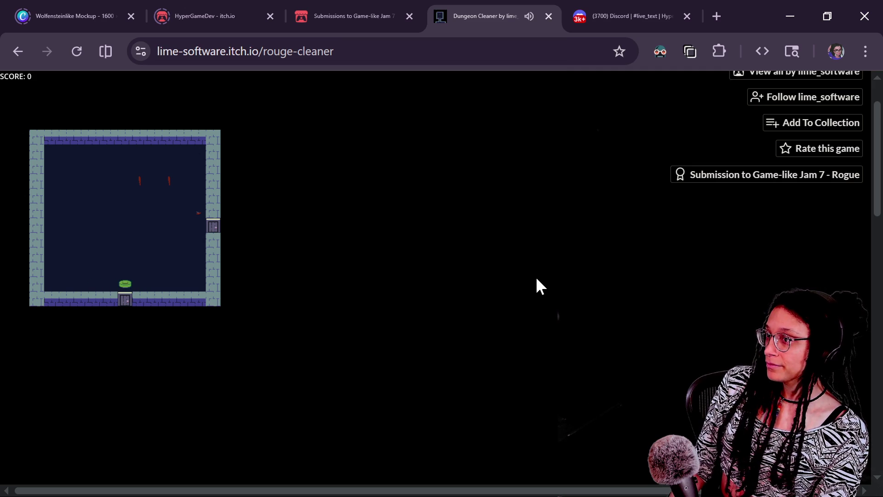
key(s)
key(s)
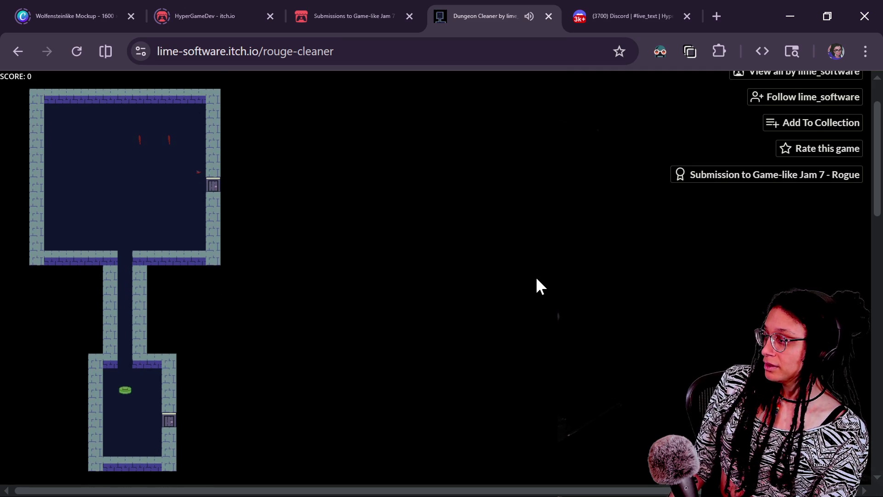
key(d)
key(d)
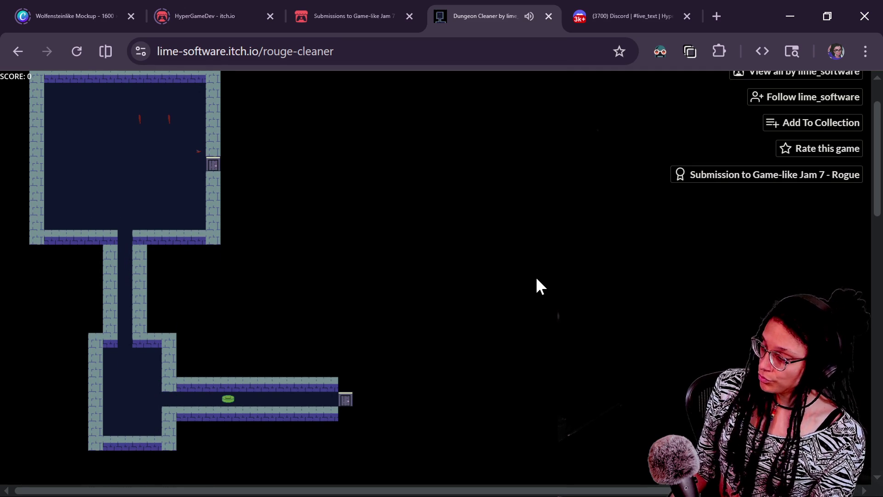
key(d)
key(s)
key(w)
key(a)
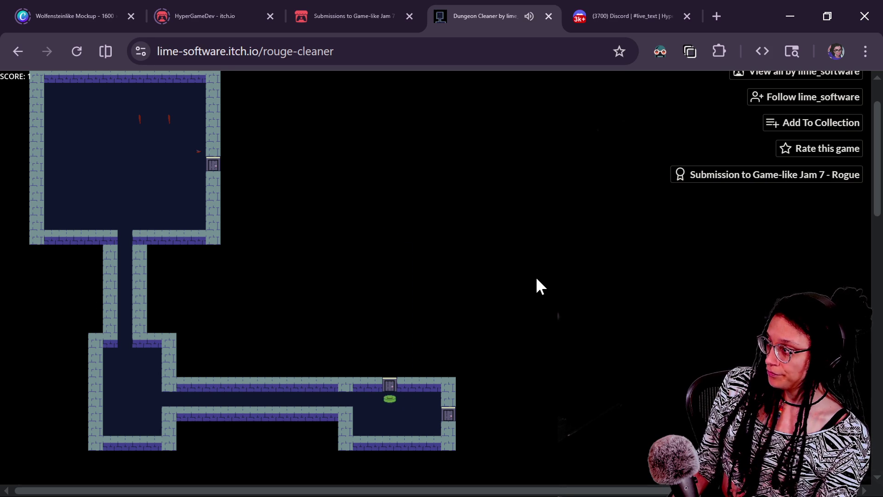
key(w)
key(s)
key(a)
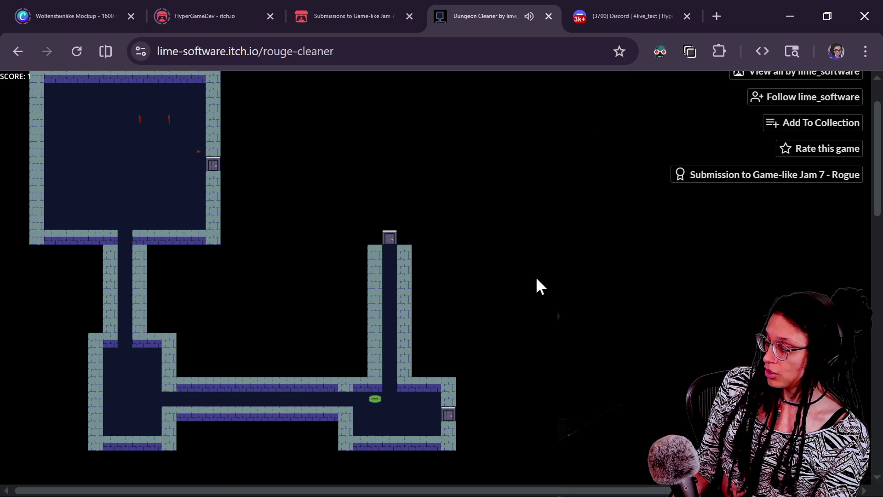